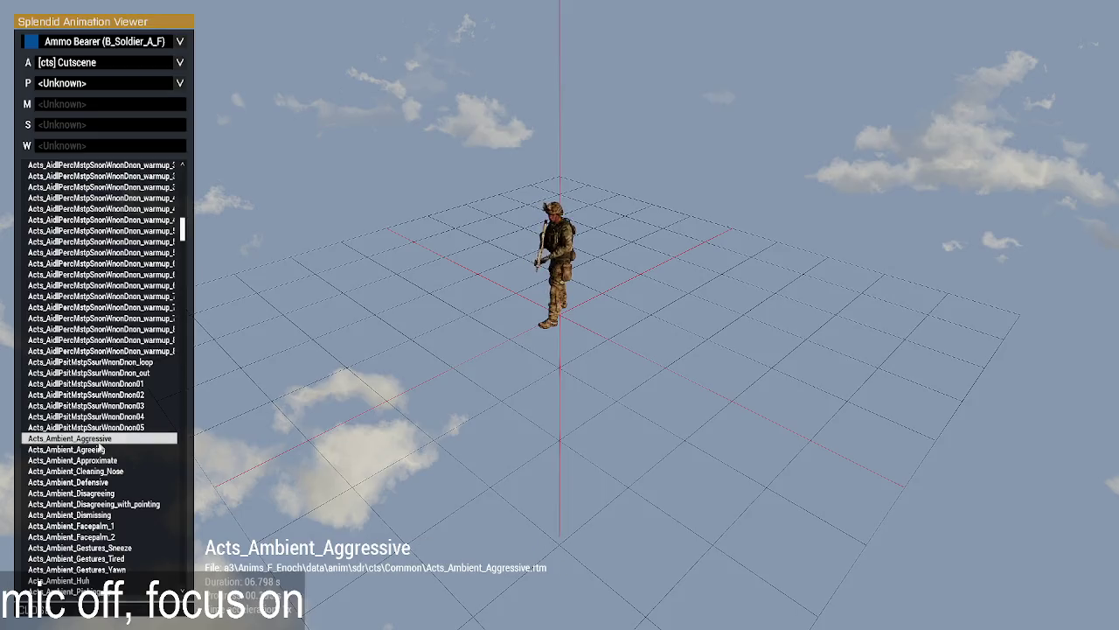
Preview the cutscene animations from Acts_Ambient_Disagreeing_with_pointing through Acts_Executioner_Squat_End.
key("Down")
key("Down")
key("Down")
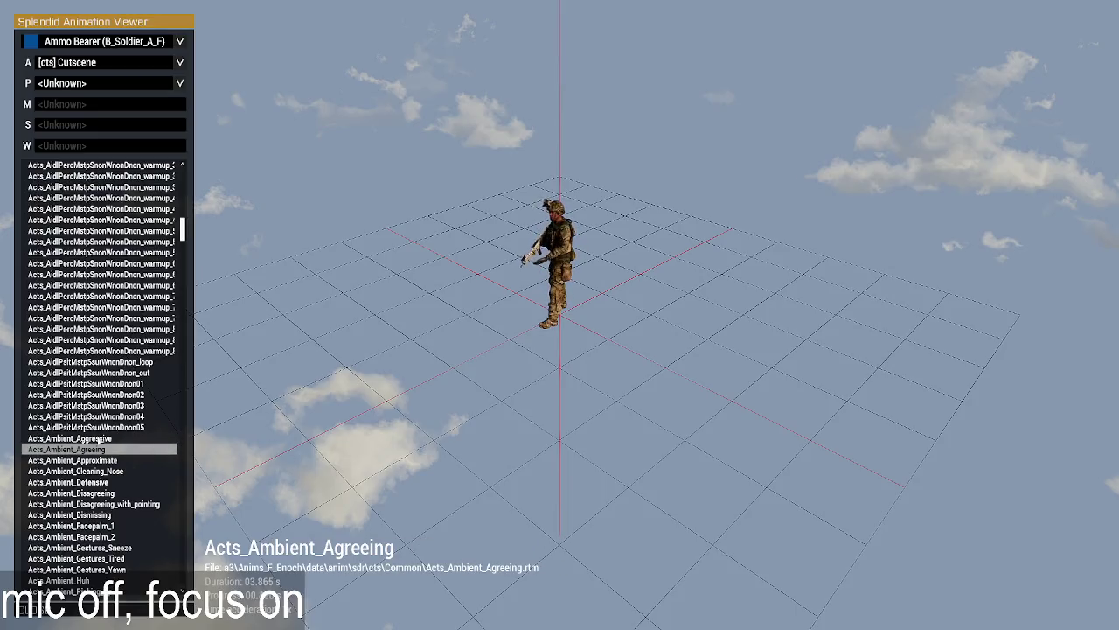
key("Down")
key("Down")
key("Down")
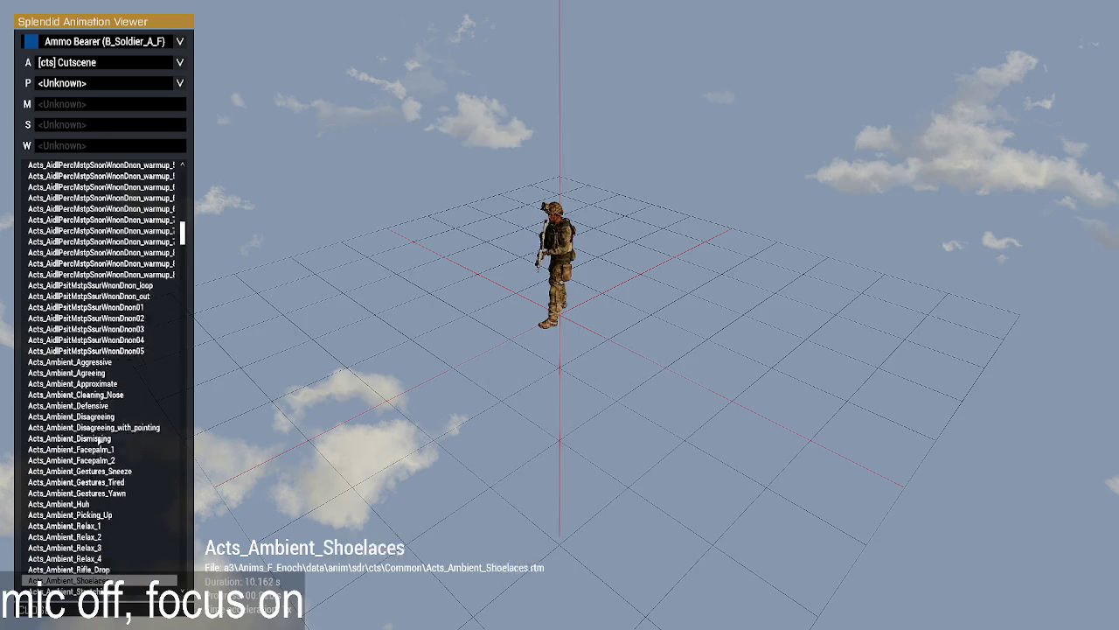
key("Up")
key("Up")
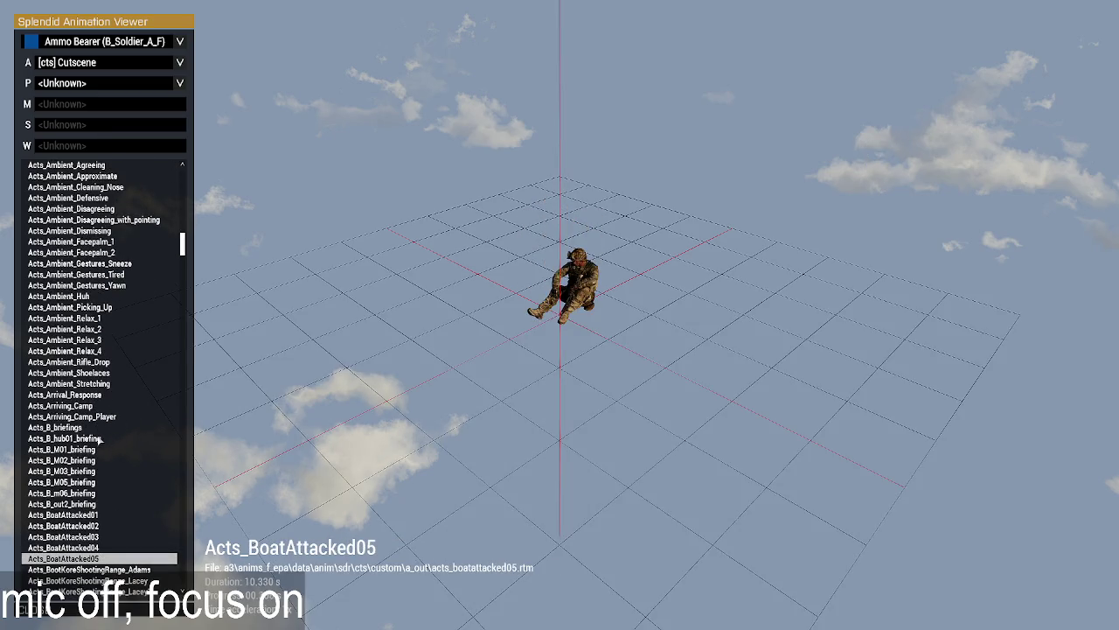
key("Up")
key("Up")
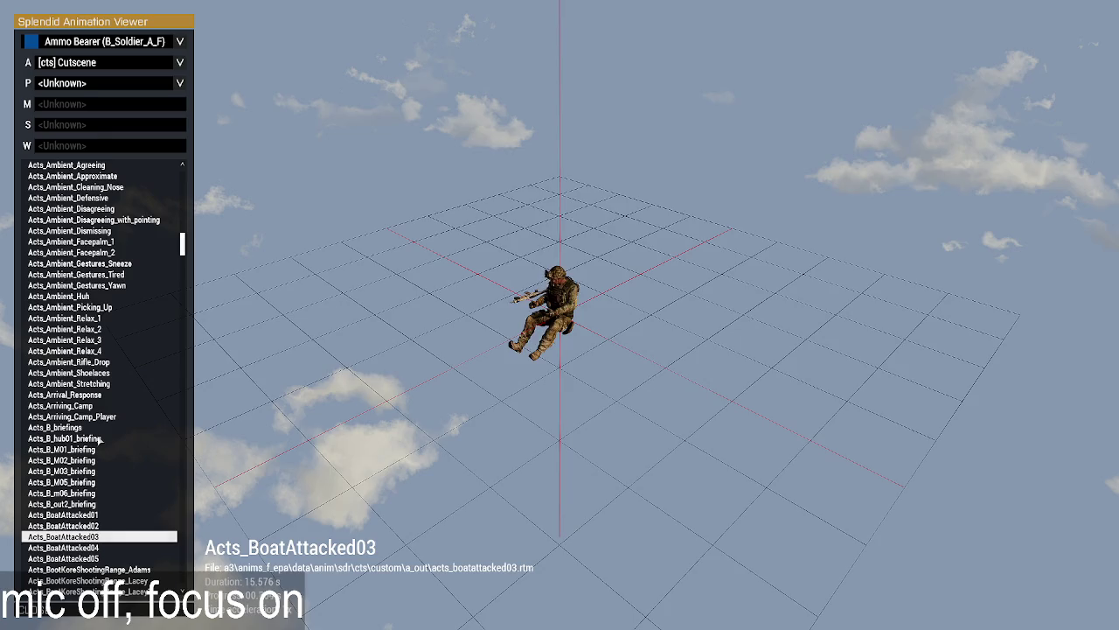
key("Up")
key("Up")
key("Up")
key("Up")
key("Up")
key("Up")
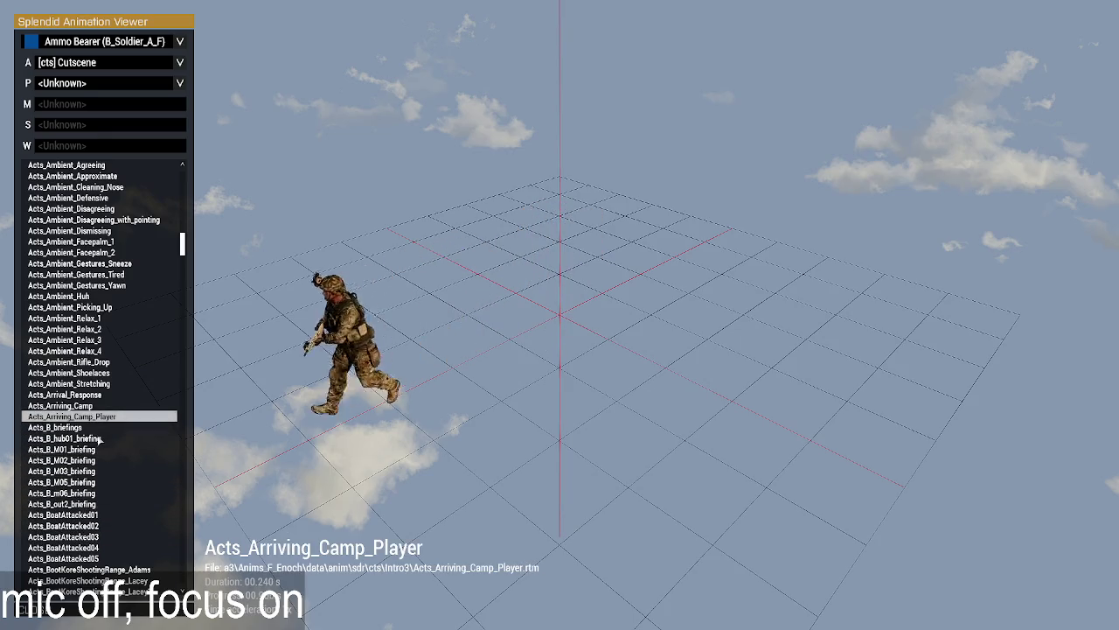
key("Down")
key("Down")
key("Down")
key("Down")
key("Down")
key("Down")
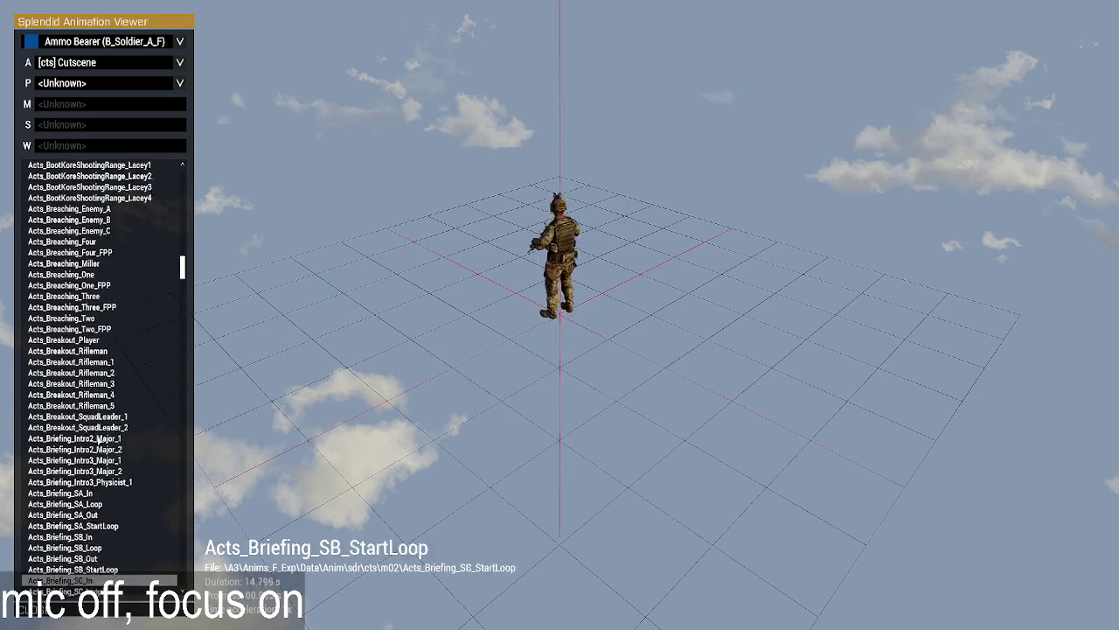
key("Down")
key("Down")
key("Down")
key("Up")
key("Up")
key("Up")
key("Up")
key("Up")
key("Up")
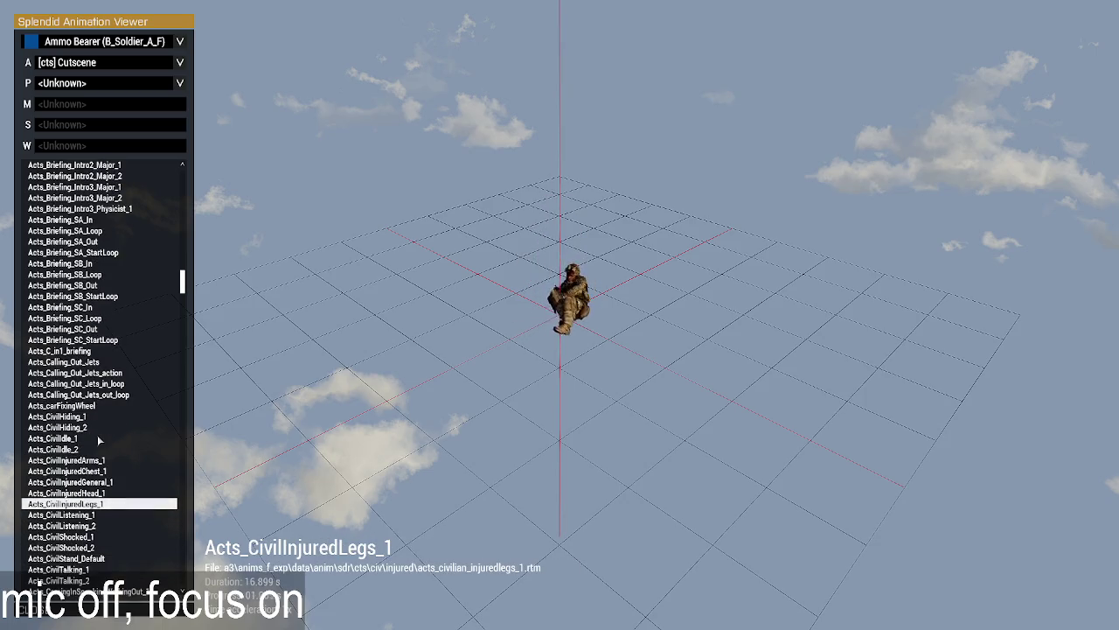
key("Up")
key("Up")
key("Up")
key("Up")
key("Up")
key("Down")
key("Down")
key("Down")
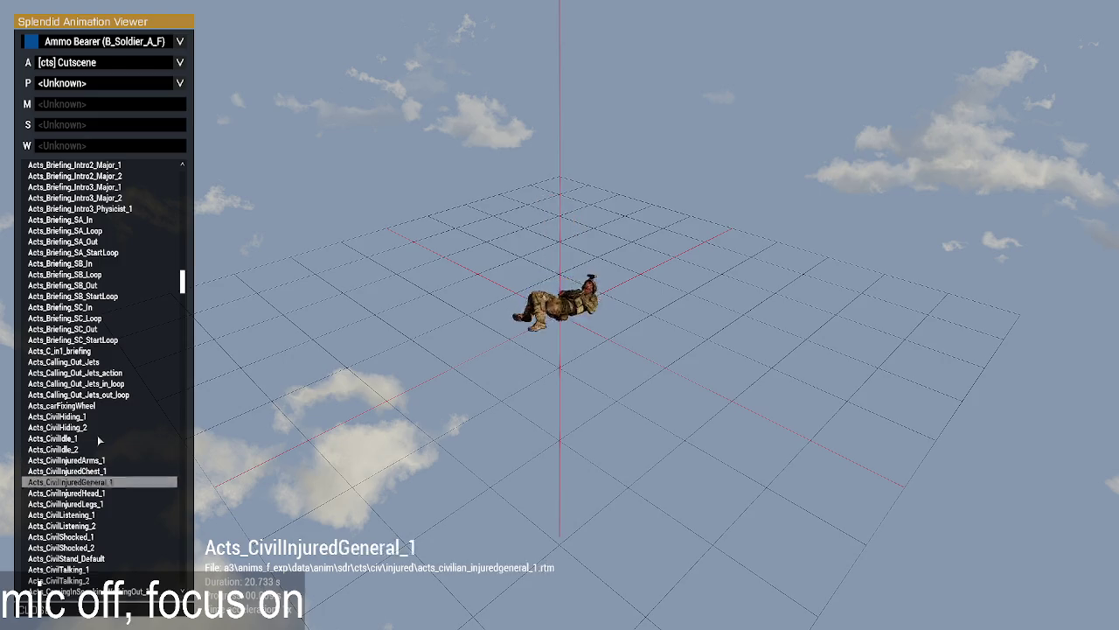
key("Down")
key("Down")
key("Down")
key("Down")
key("Down")
key("Down")
key("Down")
key("Down")
key("Down")
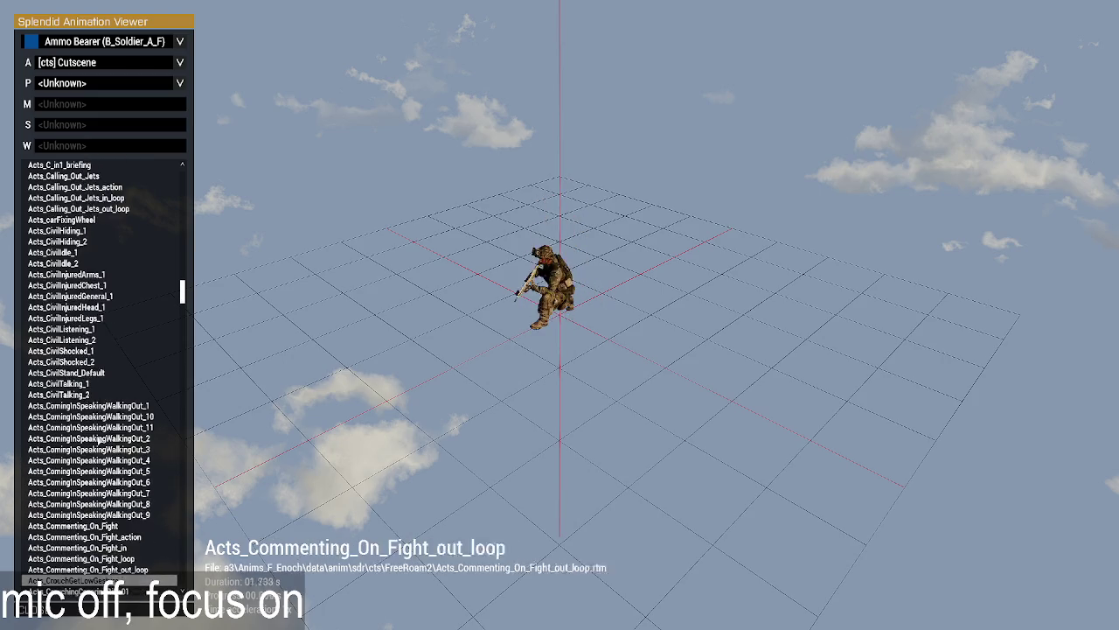
key("Down")
key("Down")
key("Down")
key("Down")
key("Down")
key("Up")
key("Up")
key("Up")
key("Up")
key("Up")
key("Up")
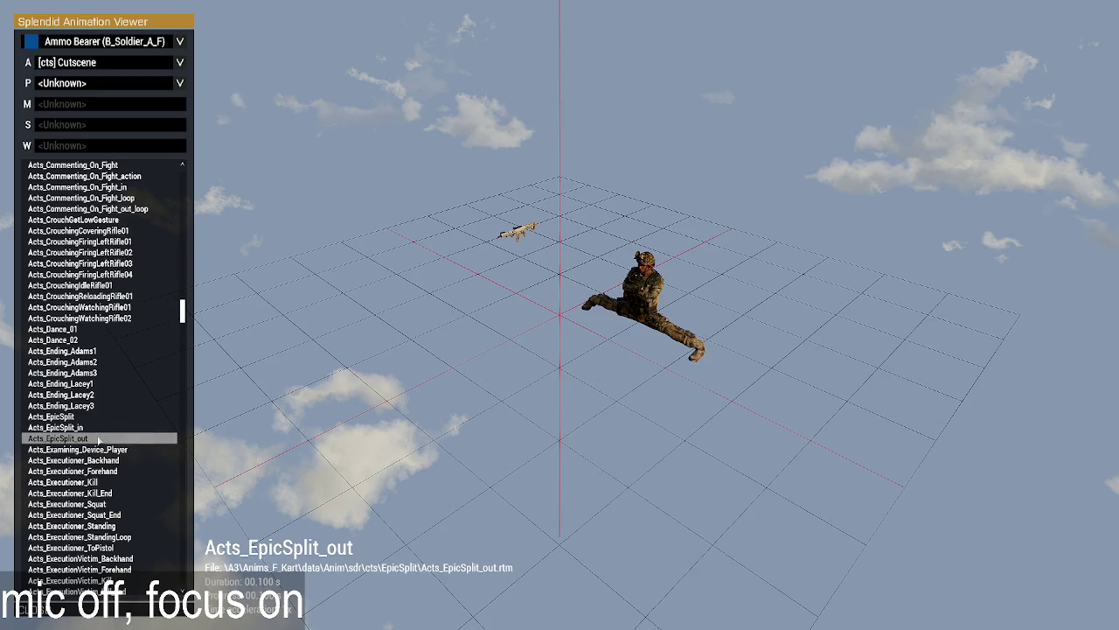
key("Down")
key("Down")
key("Down")
key("Down")
key("Down")
key("Down")
key("Down")
Preview the Acts_ExecutionVictim animations onward, settling on Acts_Getting_Up_Player after comparing Acts_GetAttention_Loop.
key("Up")
key("Up")
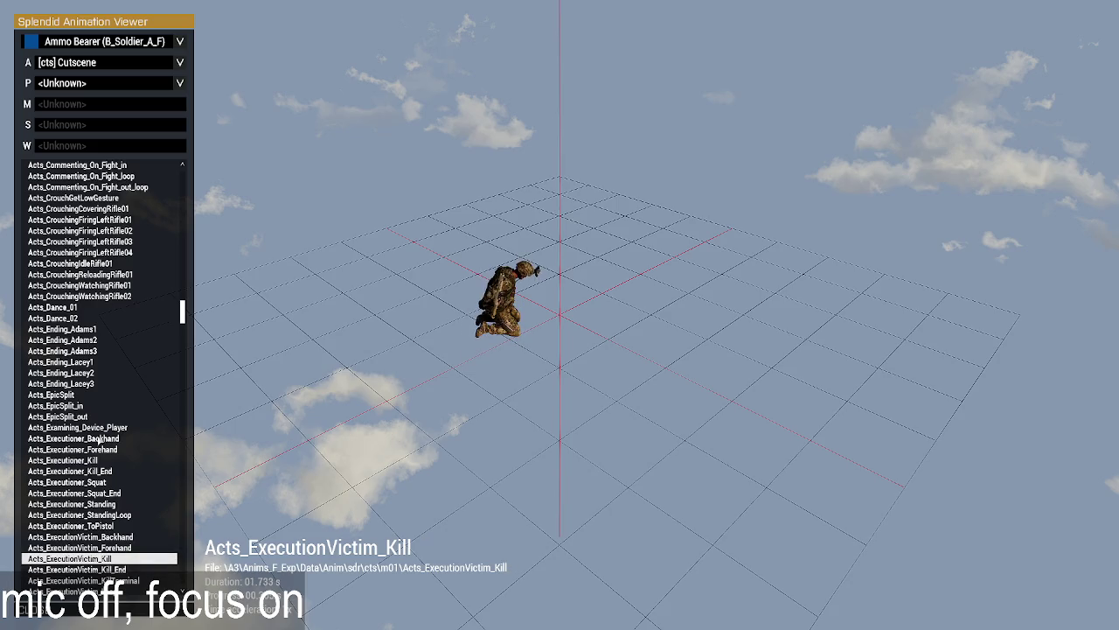
key("Up")
key("Up")
key("Down")
key("Down")
key("Down")
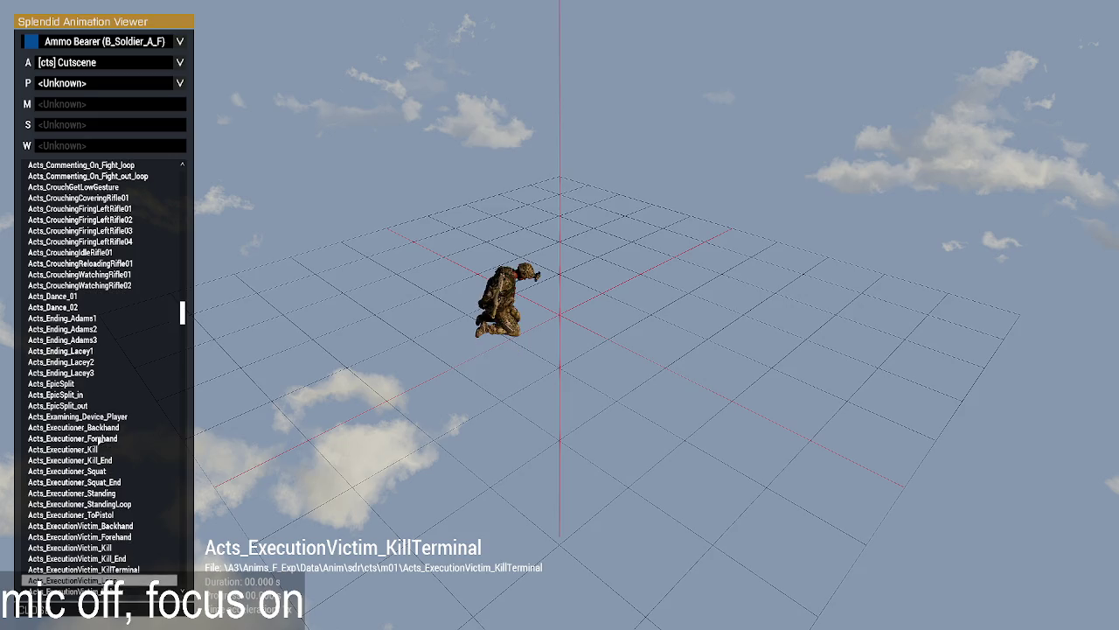
key("Down")
key("Down")
key("Up")
key("Up")
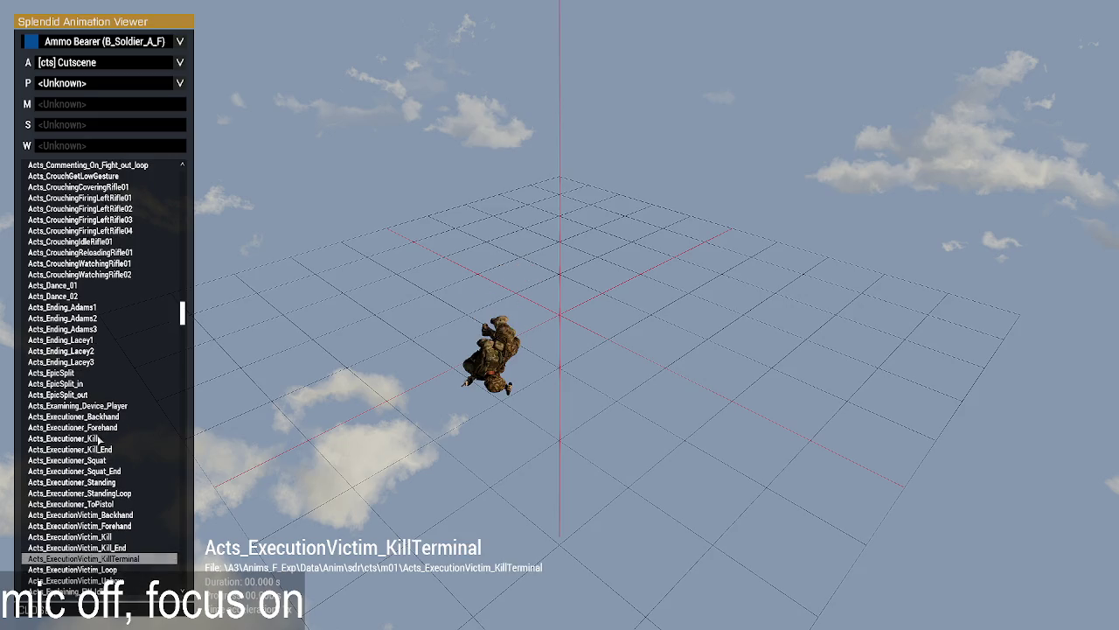
key("Down")
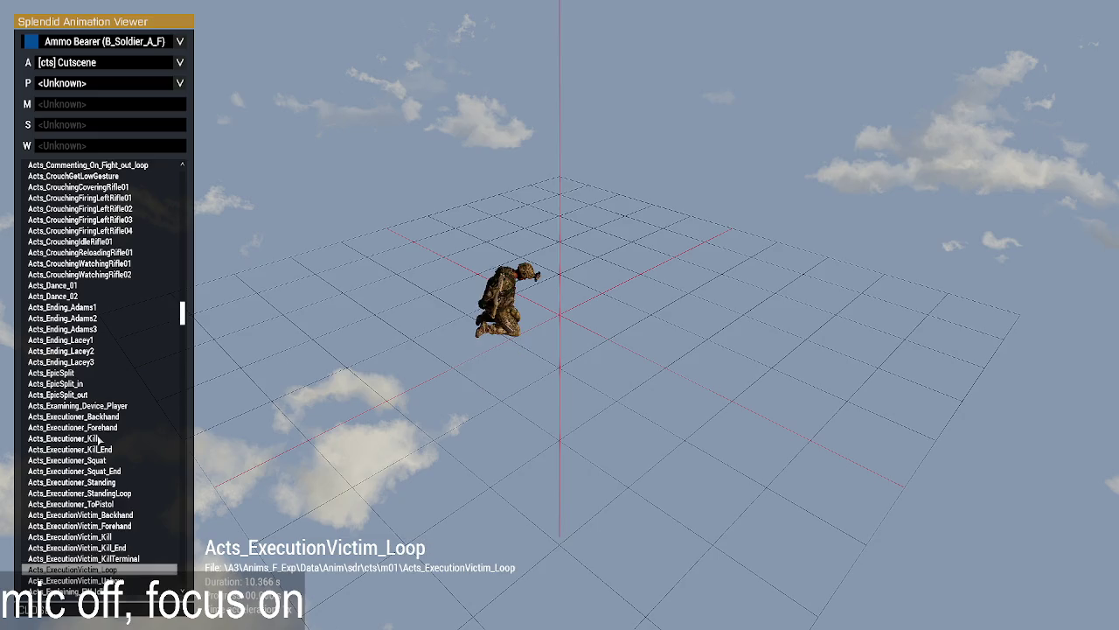
key("Down")
key("Down")
key("Down")
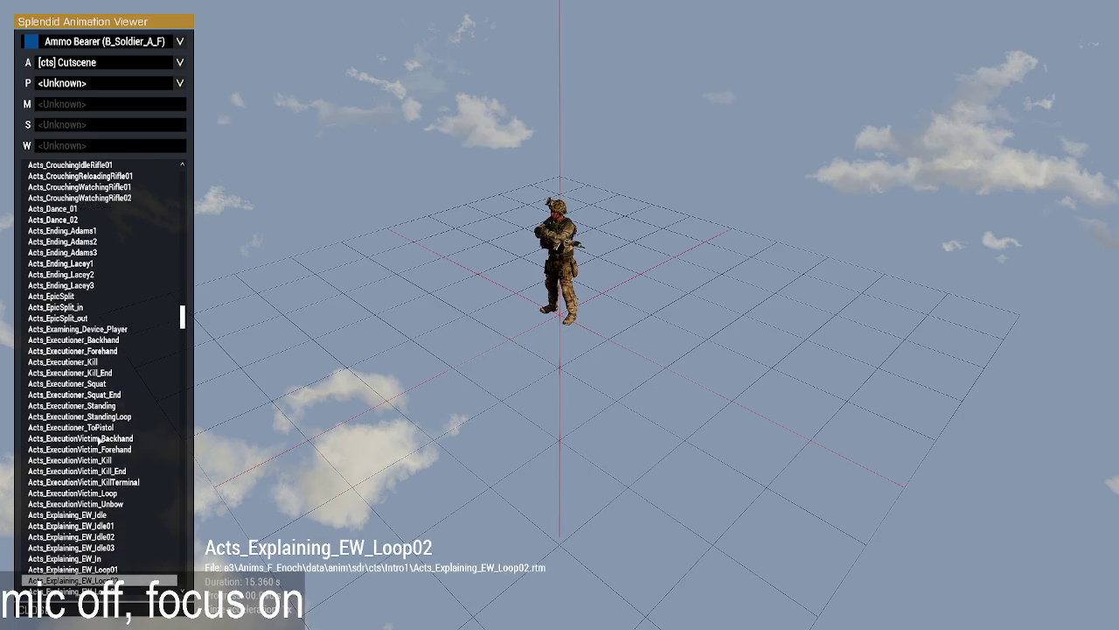
key("Down")
key("Down")
key("Down")
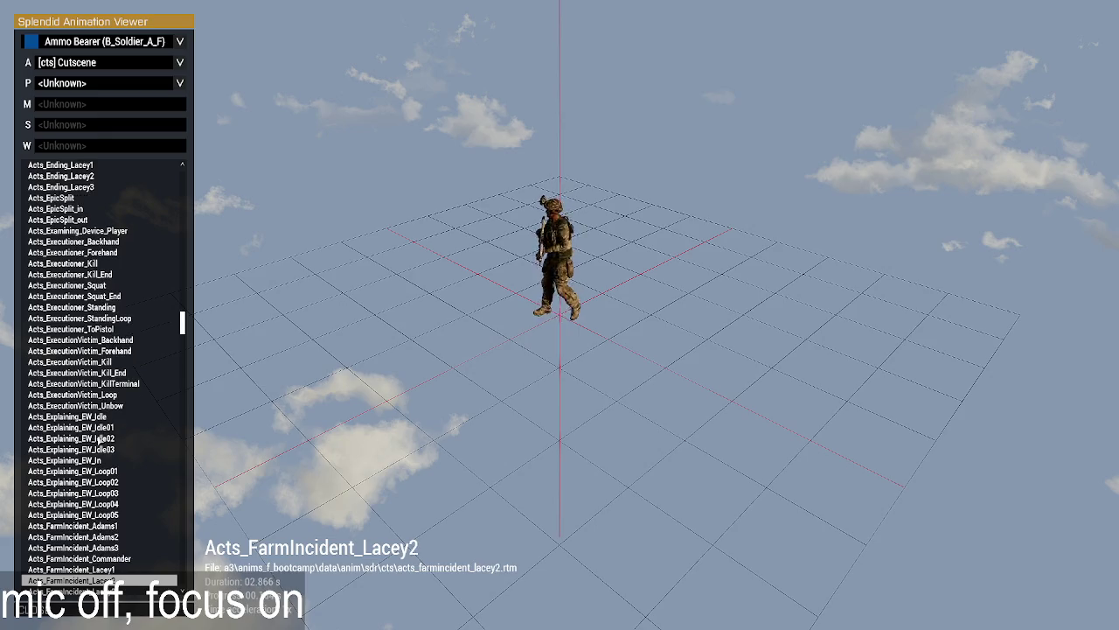
key("Down")
key("Down")
key("Down")
key("Up")
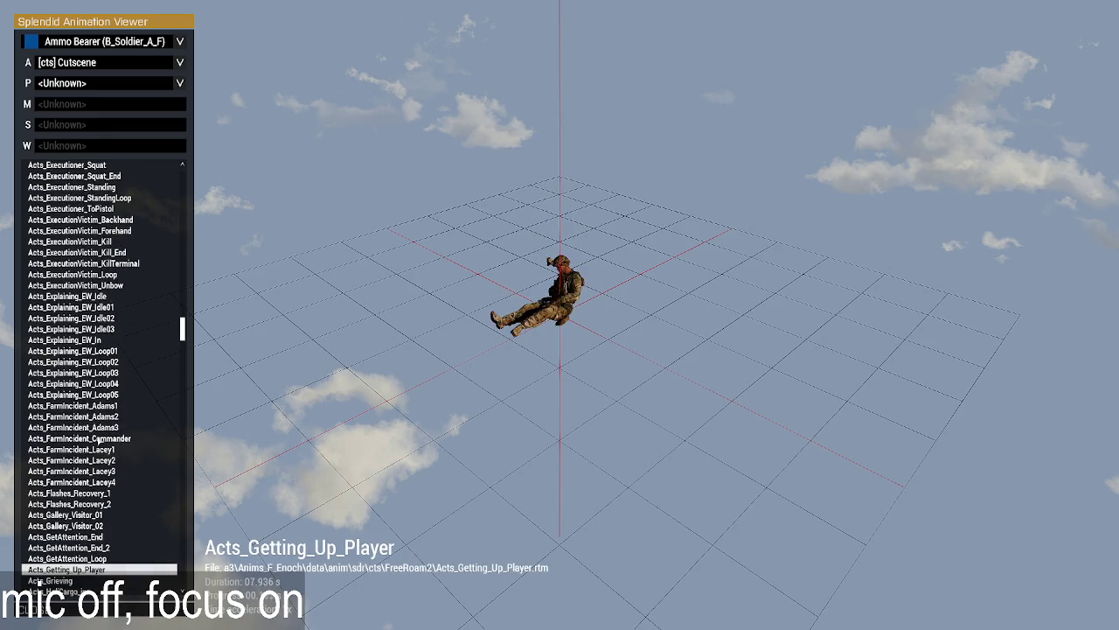
key("Up")
key("Down")
key("Up")
key("Down")
left_click_drag(616, 494, 651, 498)
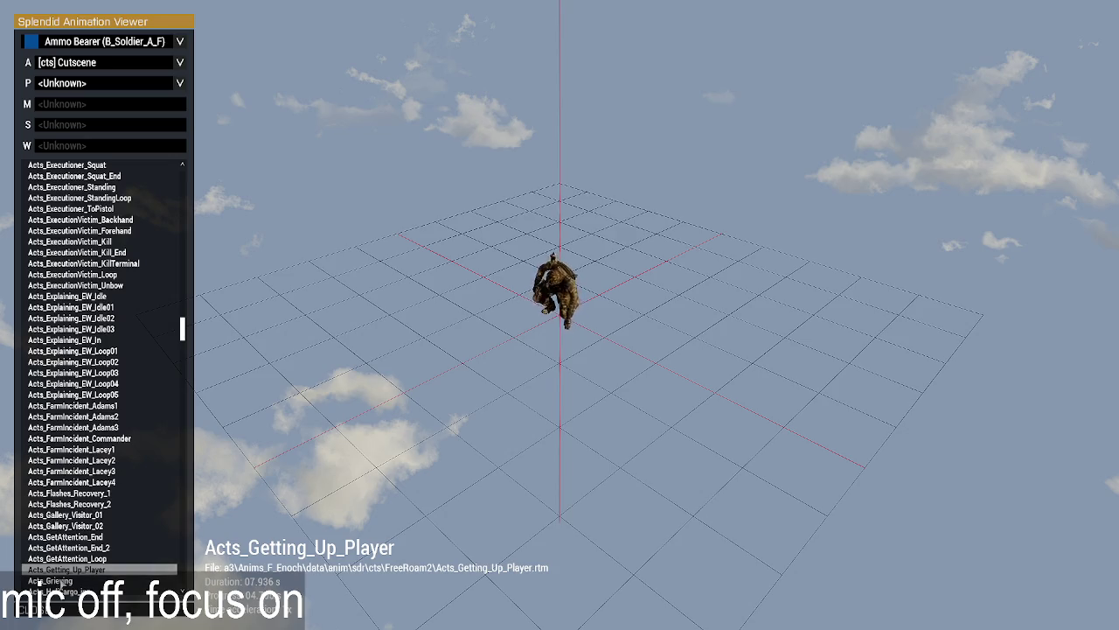
Preview Acts_Grieving, the Acts_In_Sinkhole variants and the Acts_JetsCrewaid animations on the soldier.
left_click(53, 580)
scroll(90, 526, "down", 2)
scroll(90, 525, "down", 5)
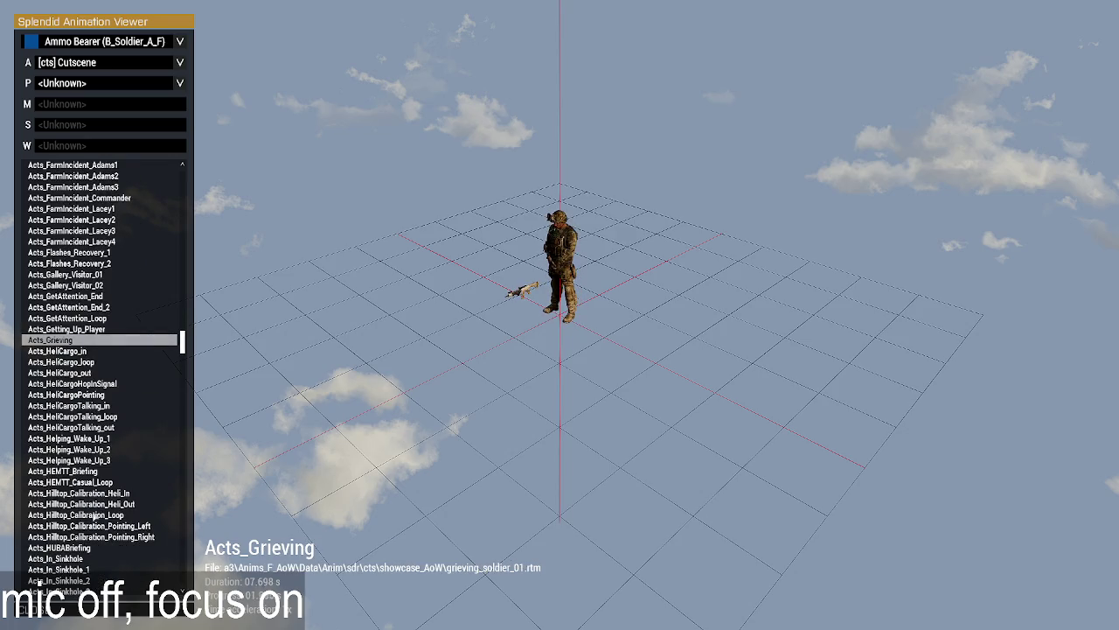
left_click(85, 560)
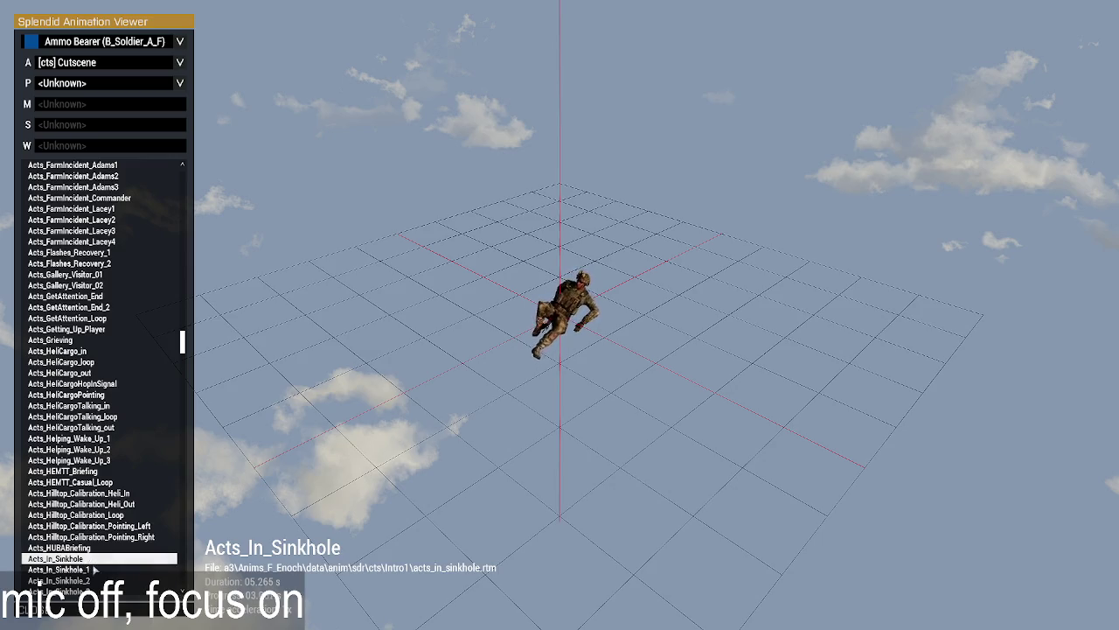
left_click(85, 580)
scroll(91, 577, "down", 2)
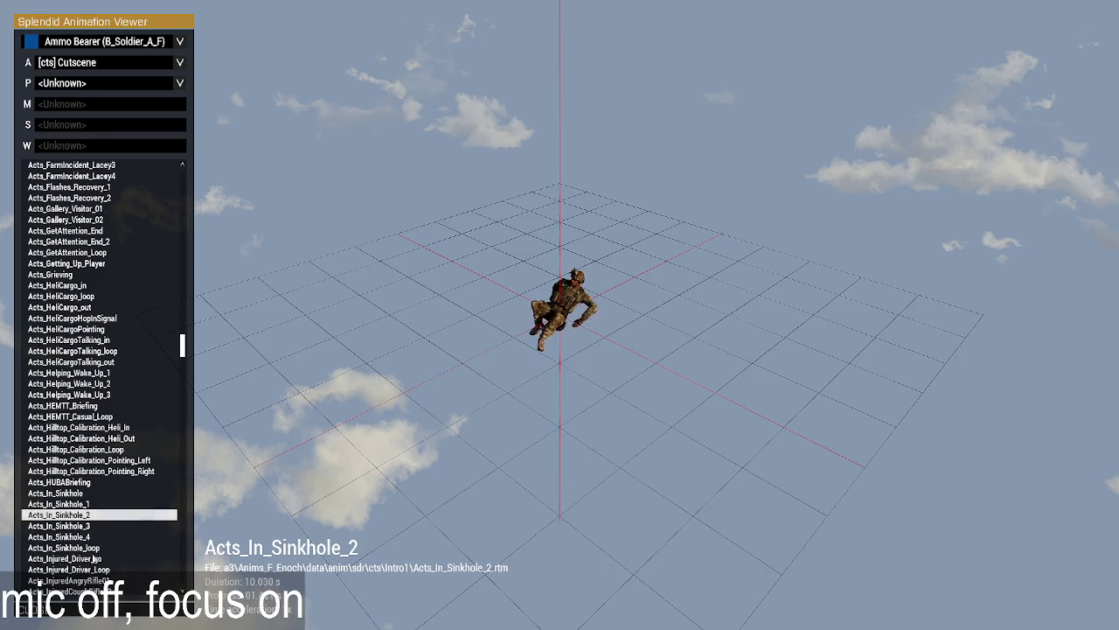
left_click(91, 535)
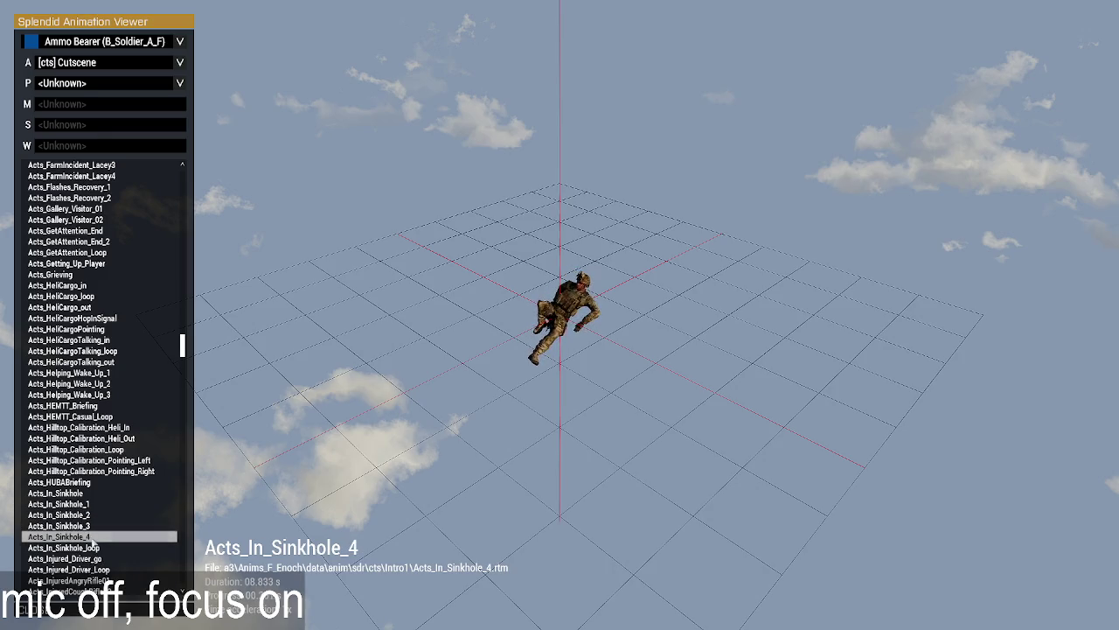
scroll(105, 538, "down", 5)
scroll(129, 541, "down", 15)
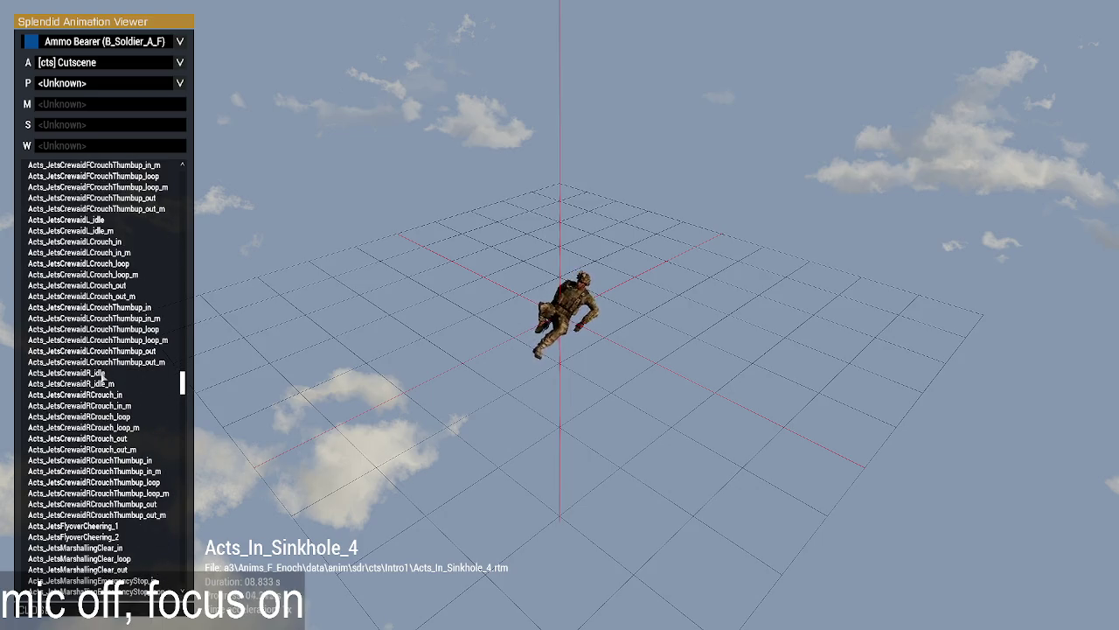
left_click(102, 374)
scroll(110, 360, "down", 4)
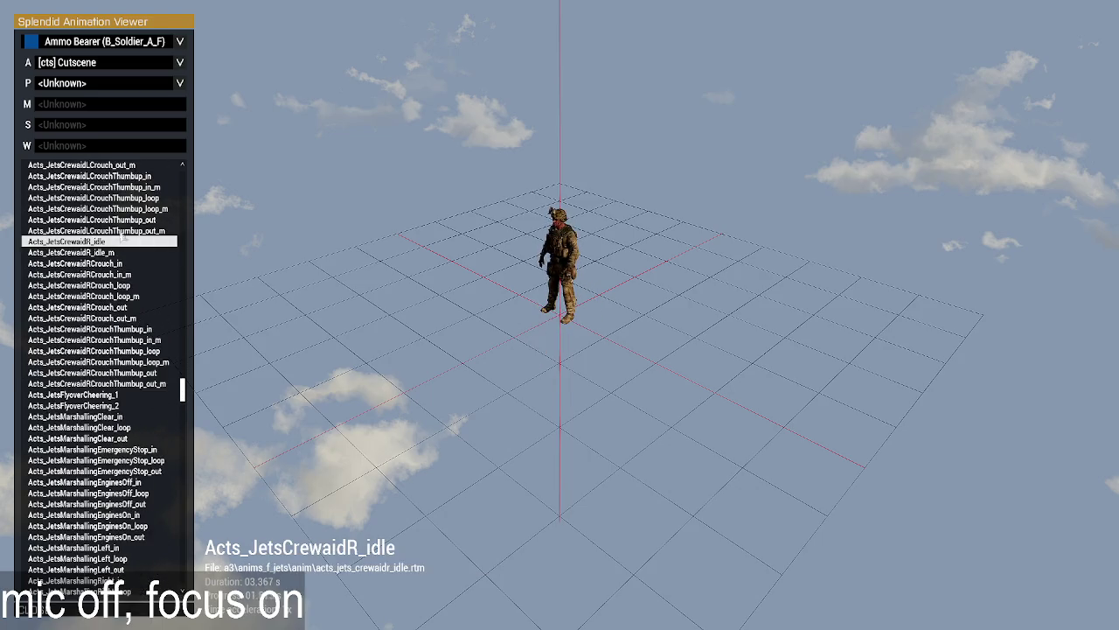
left_click(125, 220)
scroll(126, 229, "down", 8)
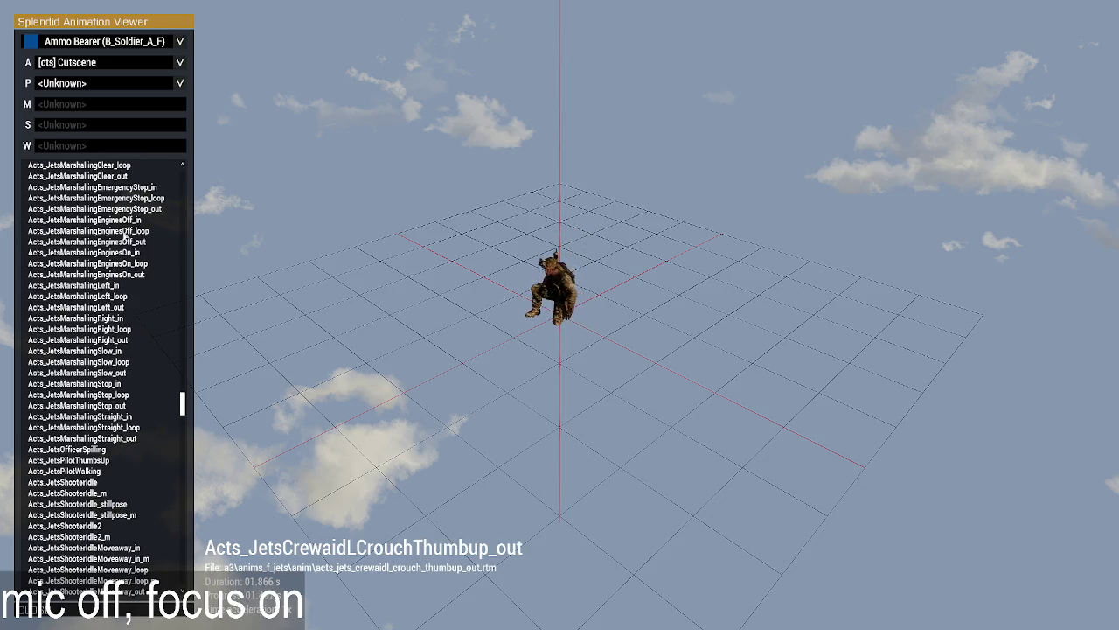
left_click_drag(182, 404, 182, 505)
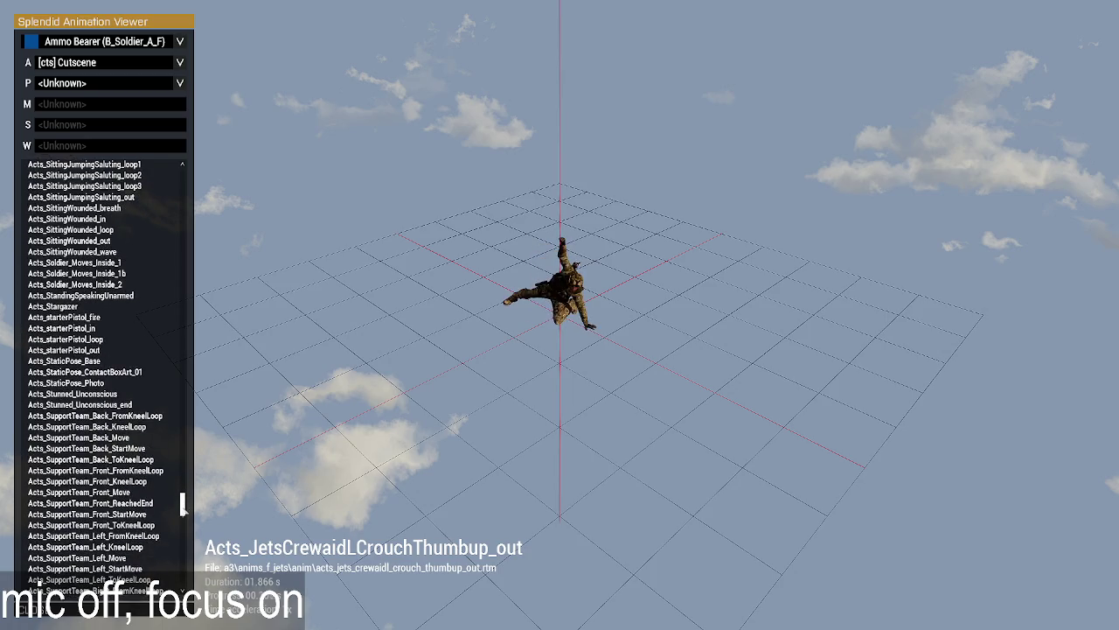
Preview Acts_starterPistol_loop, Acts_TacopsPoster, Acts_SyndikatAmbush_B and _C, ending on Acts_TerminalOpen.
left_click(87, 339)
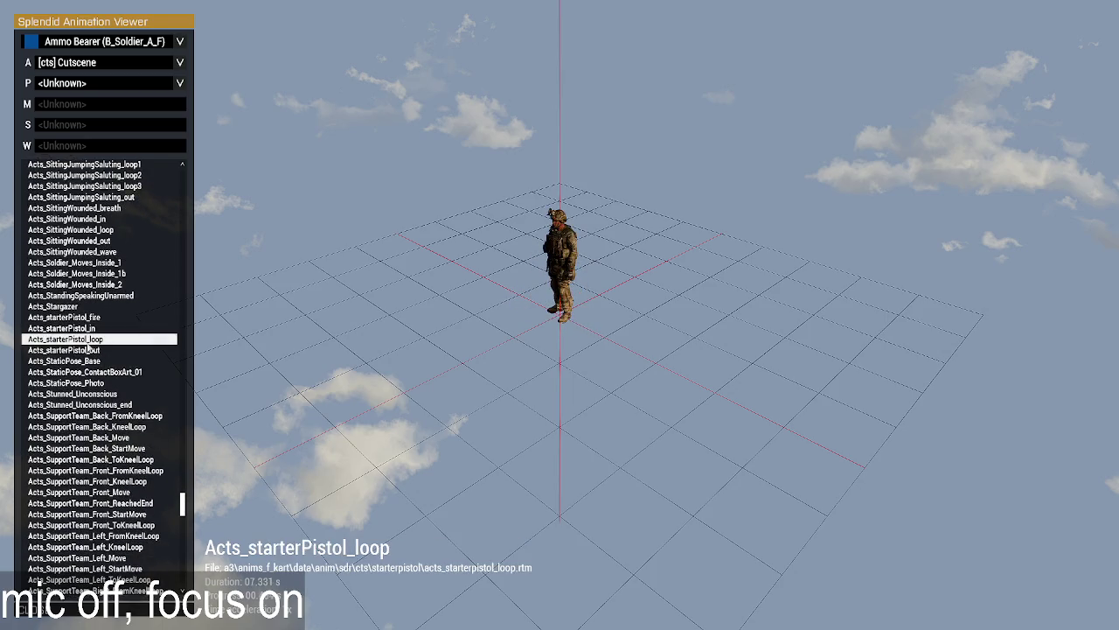
scroll(171, 472, "down", 2)
scroll(170, 472, "down", 2)
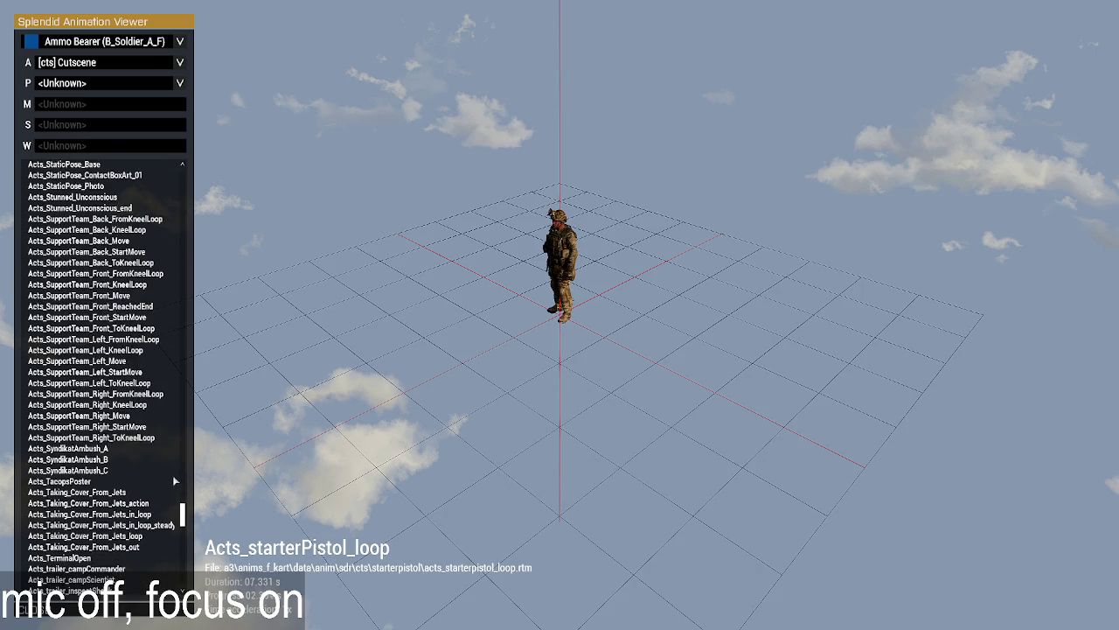
left_click(103, 482)
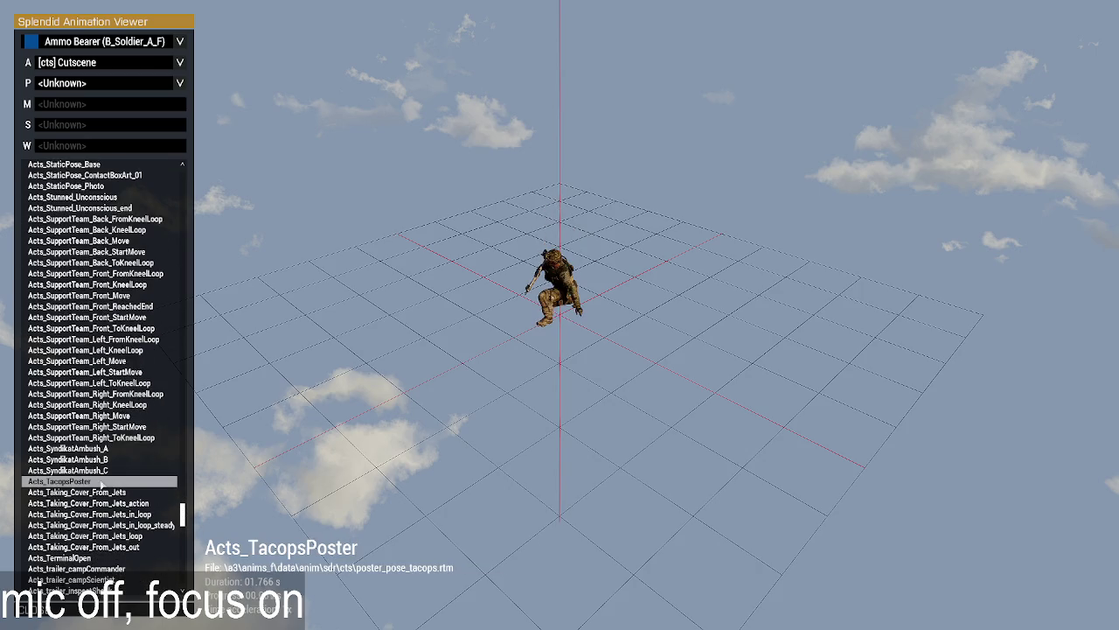
scroll(127, 499, "down", 1)
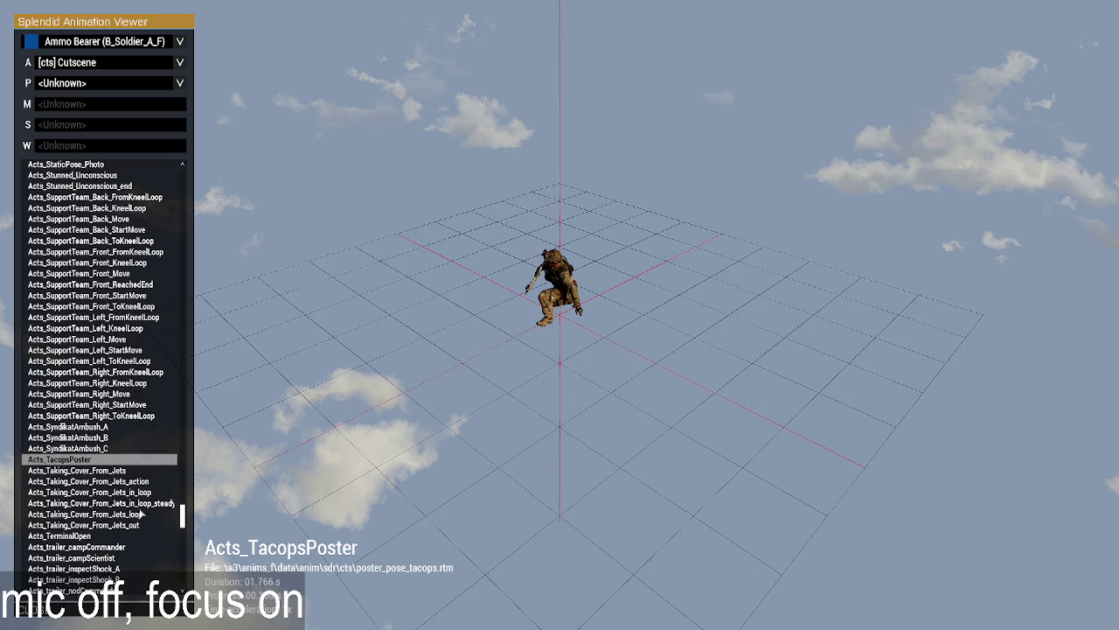
left_click(79, 437)
left_click(93, 449)
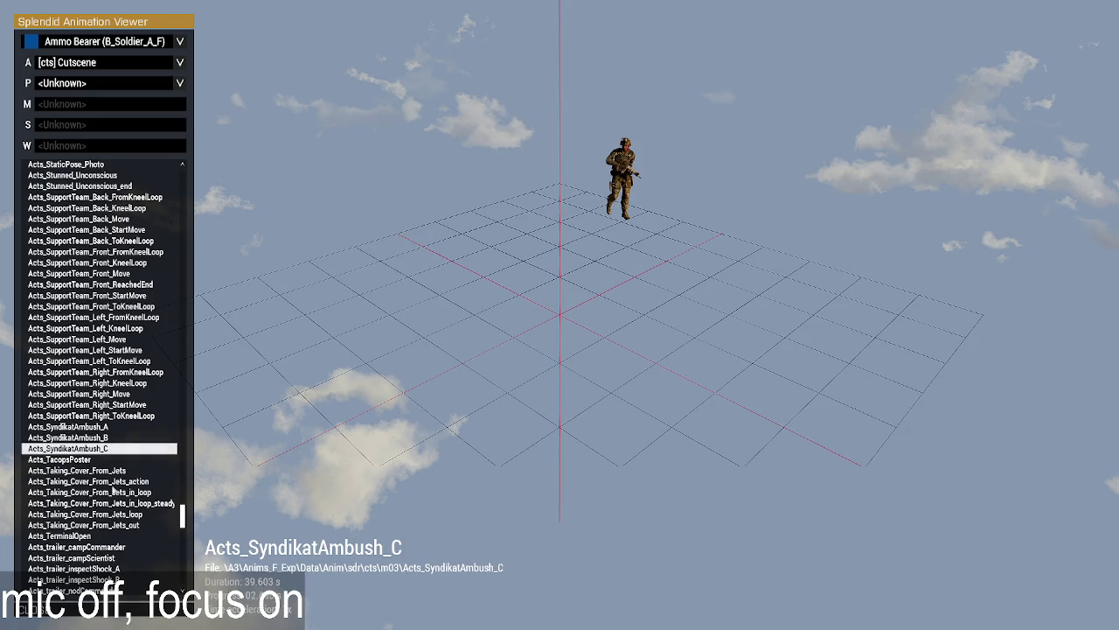
scroll(114, 490, "down", 1)
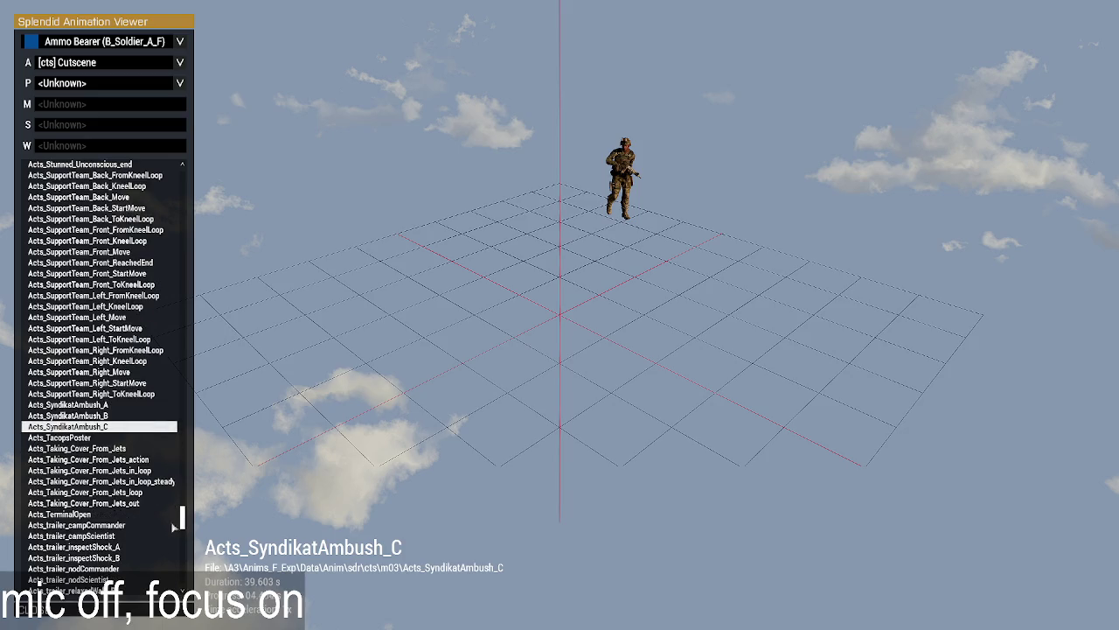
left_click(88, 514)
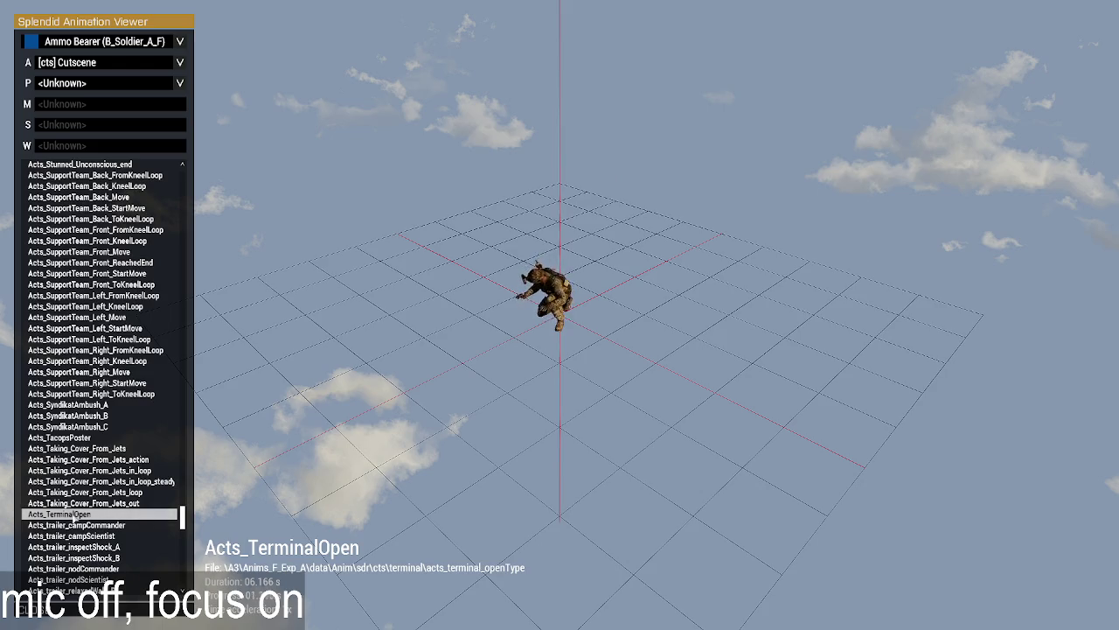
scroll(79, 515, "down", 7)
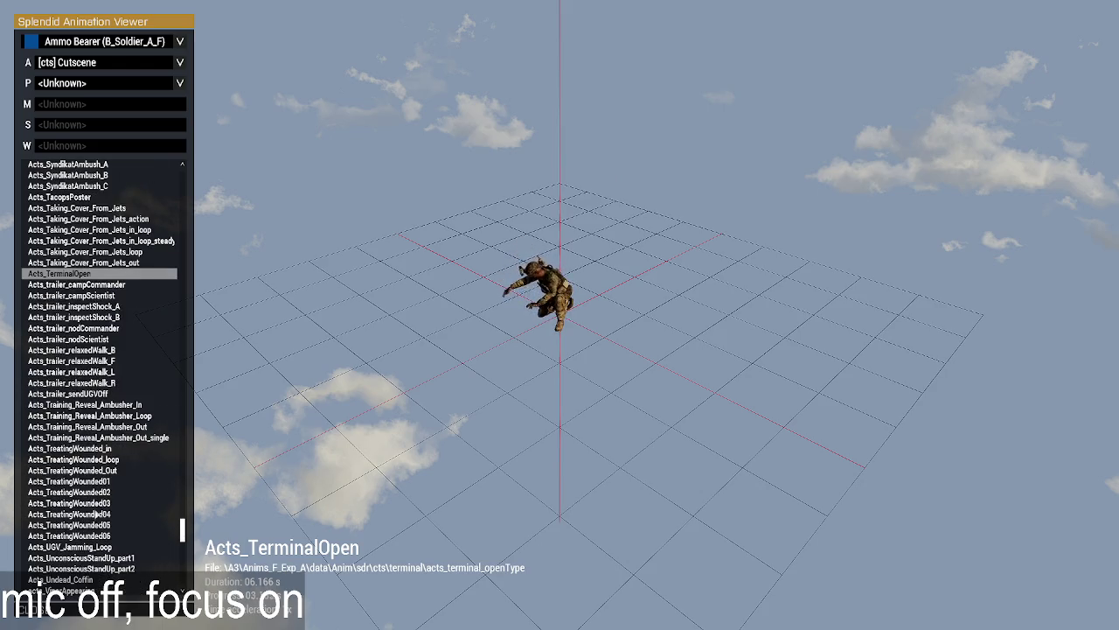
Preview Acts_TreatingWounded01, both UnconsciousStandUp parts, Acts_Undead_Coffin and the Viper appearing animations.
left_click(97, 485)
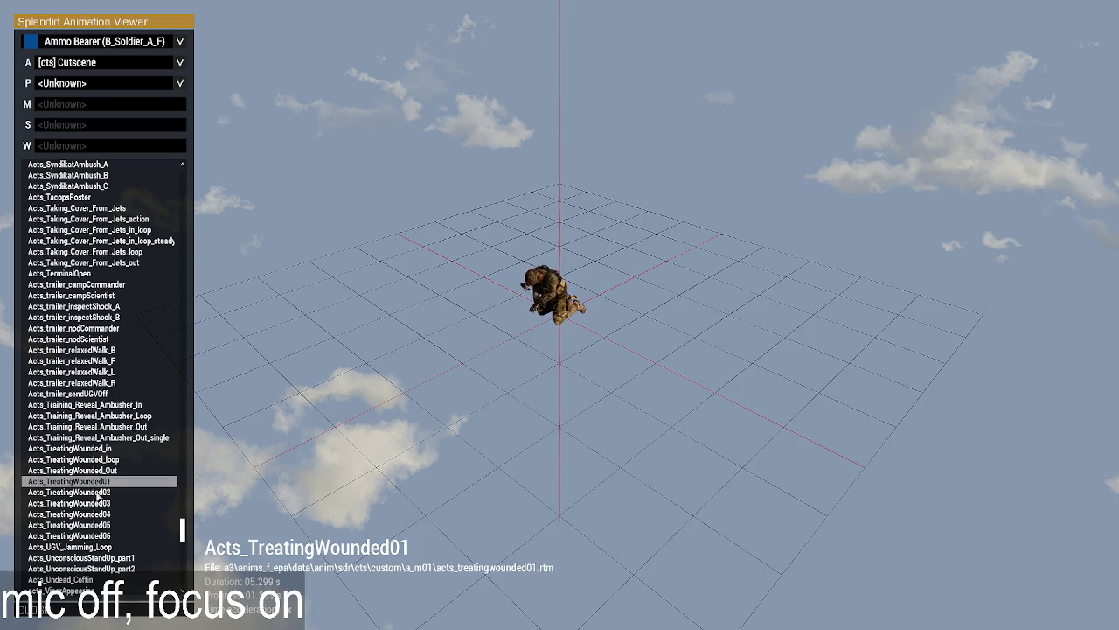
scroll(101, 457, "down", 3)
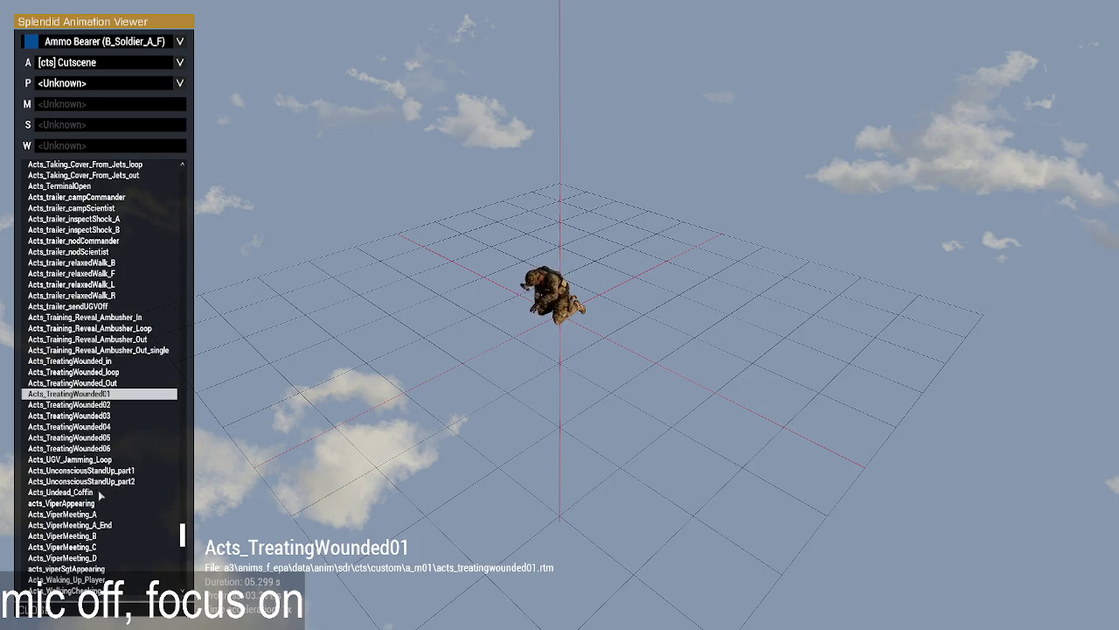
left_click(102, 470)
left_click(103, 481)
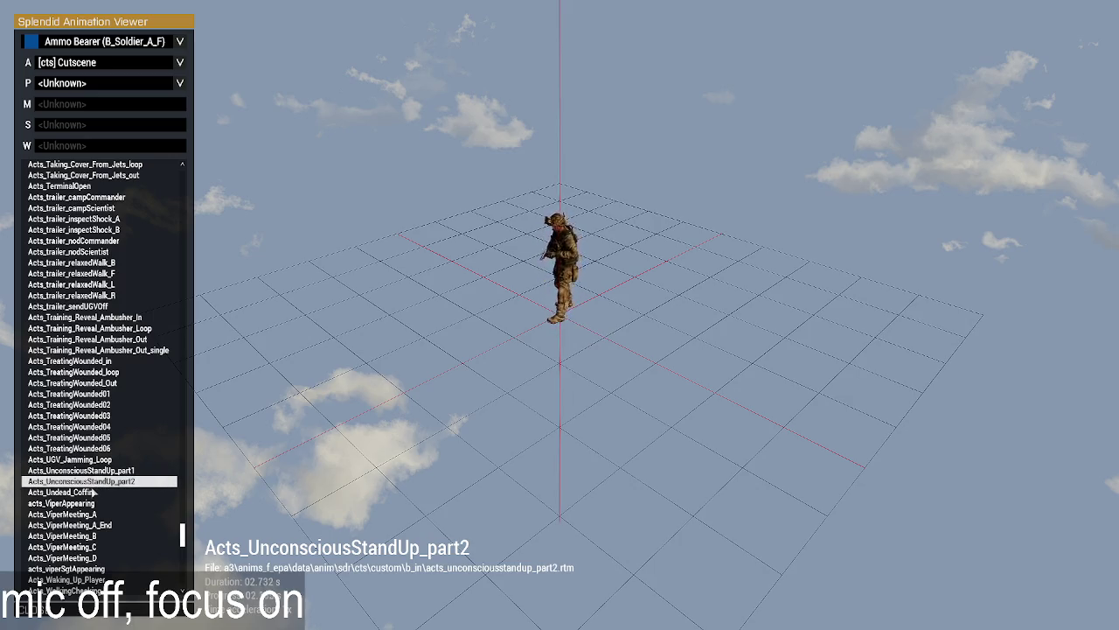
left_click(99, 491)
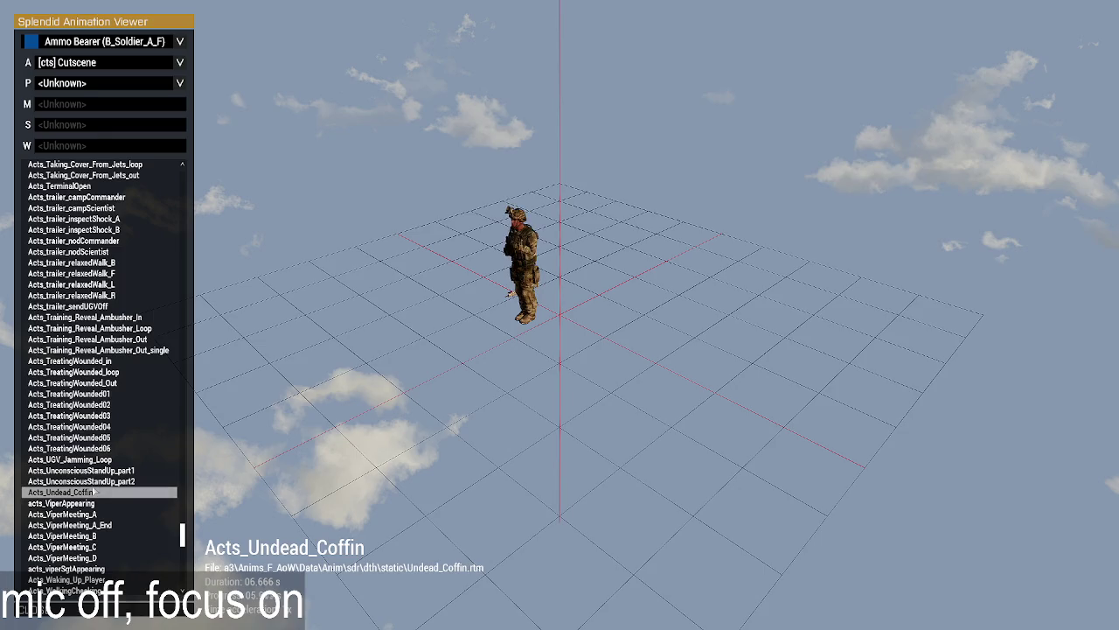
left_click(96, 505)
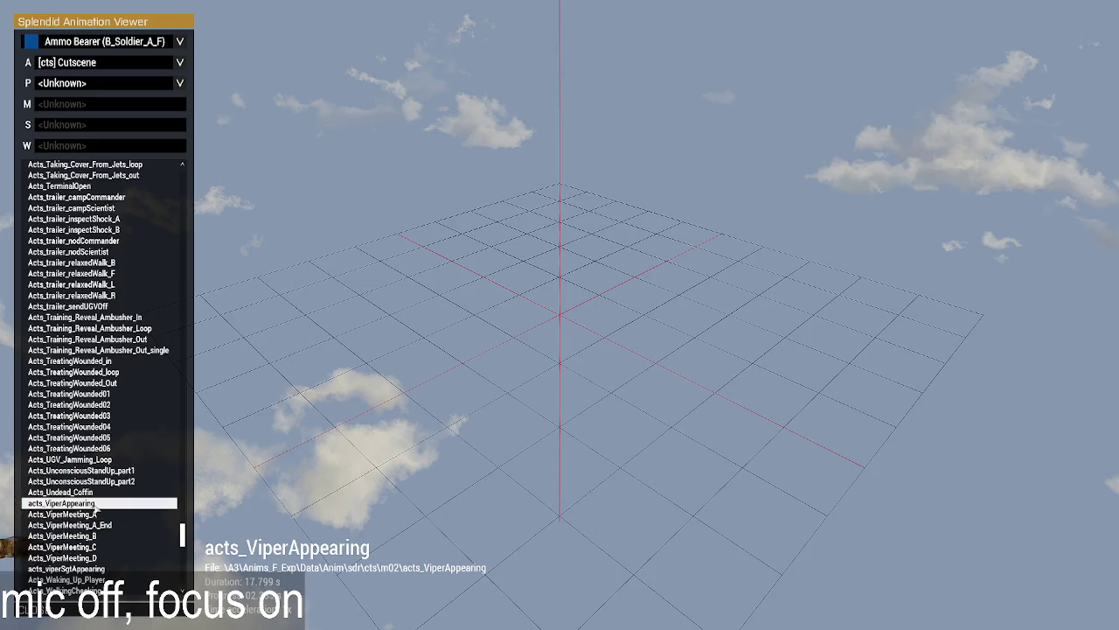
scroll(87, 537, "down", 2)
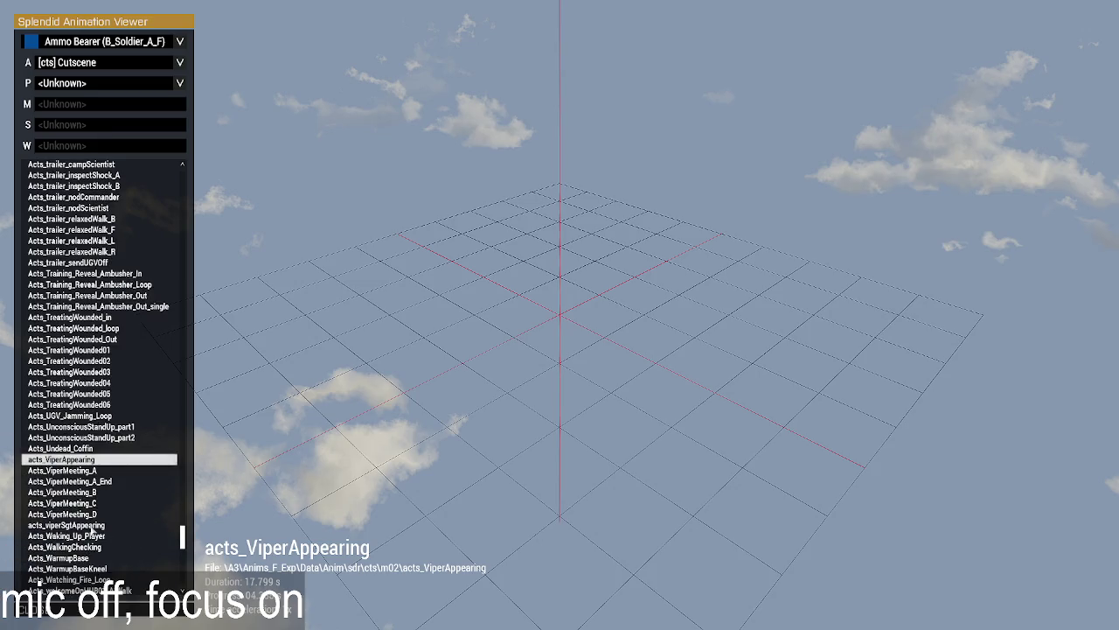
left_click(102, 526)
Preview Acts_WalkingChecking, Acts_Watching_Fire_Loop and Acts_WarmupBaseKneel, then quit the viewer back to Eden.
scroll(88, 530, "down", 1)
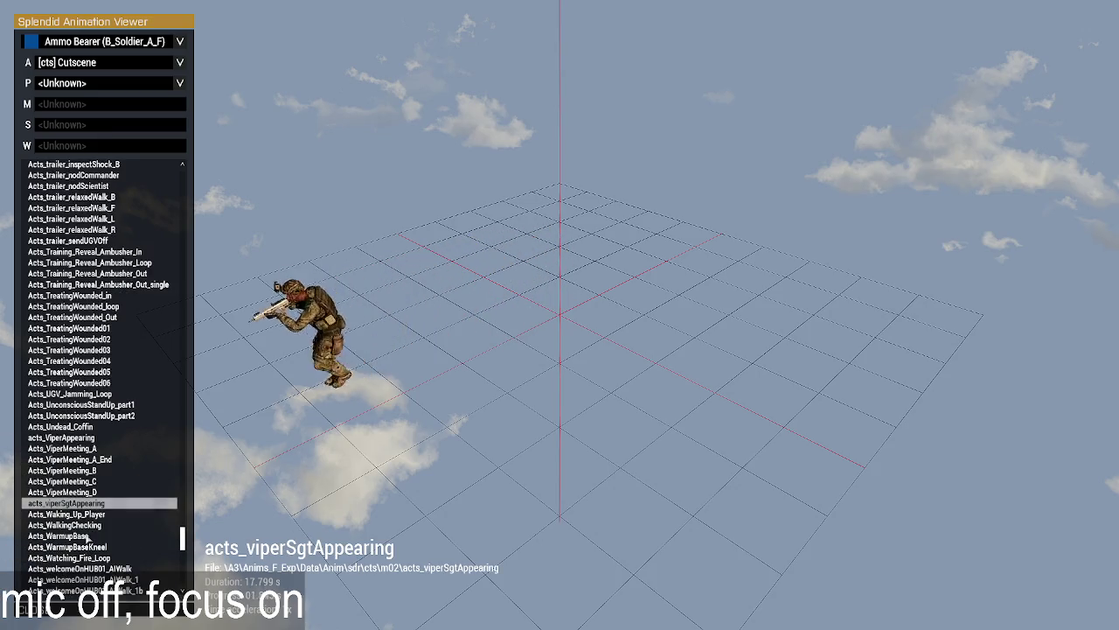
left_click(88, 527)
scroll(87, 532, "down", 4)
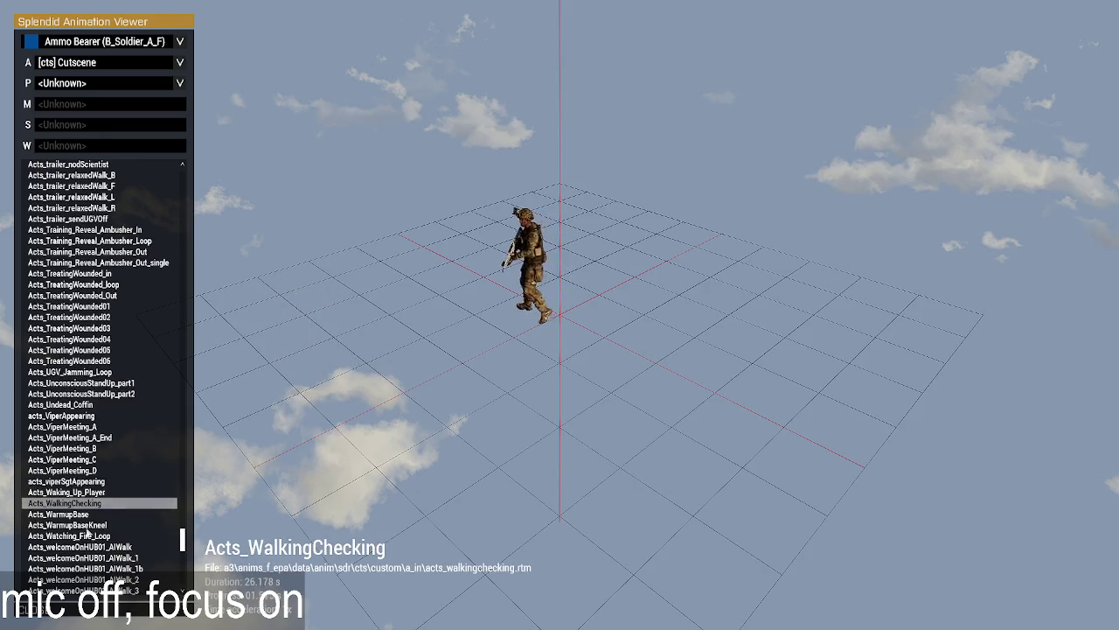
scroll(87, 531, "down", 2)
left_click(75, 428)
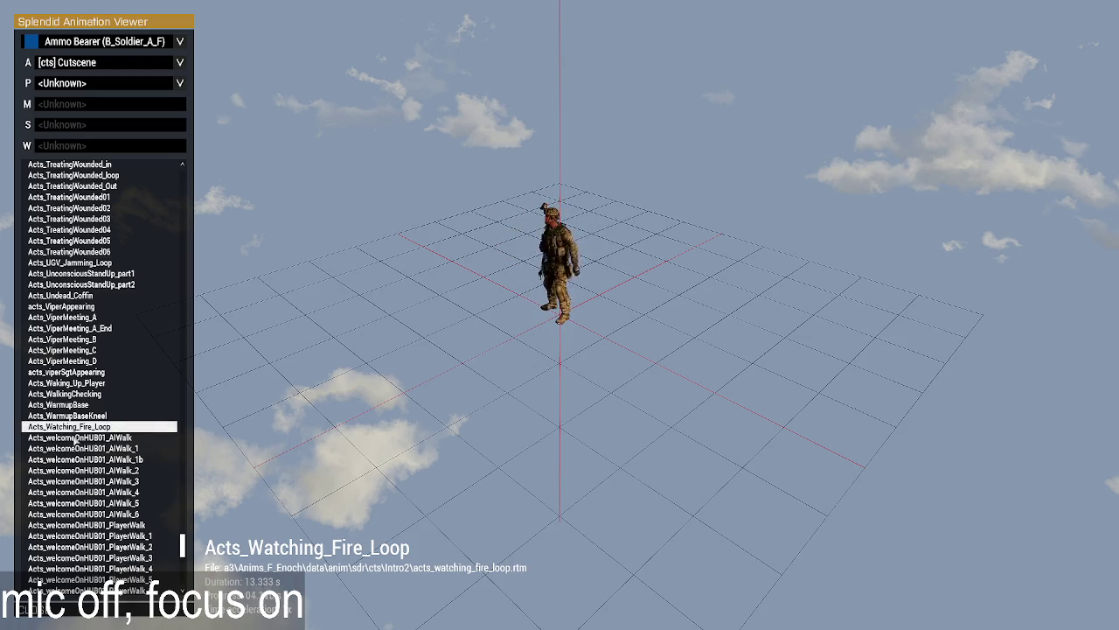
scroll(77, 438, "down", 4)
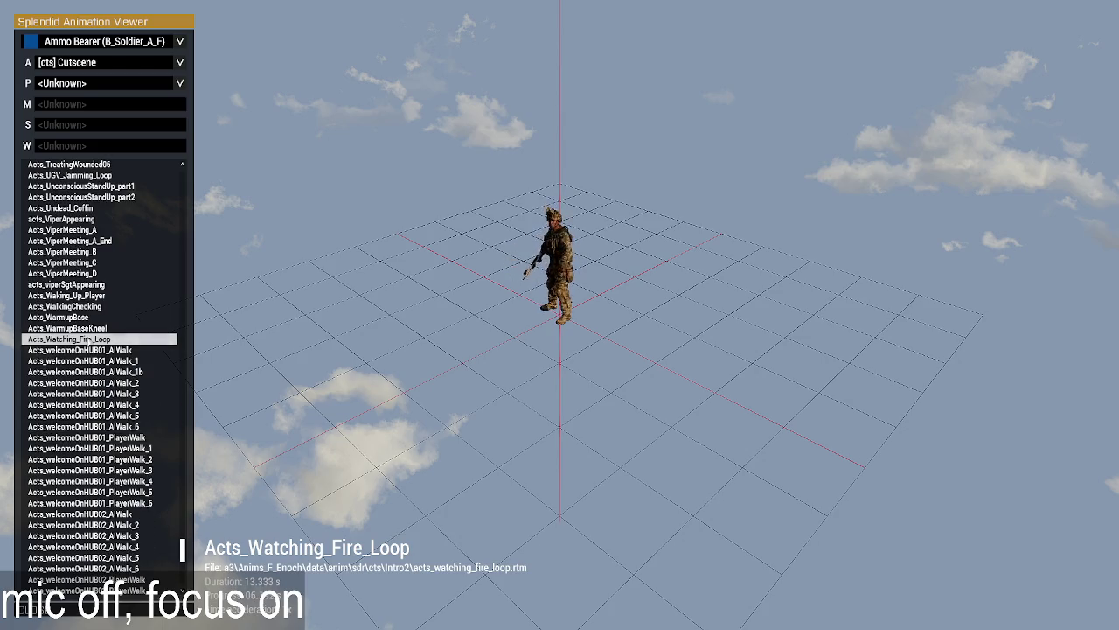
left_click(81, 328)
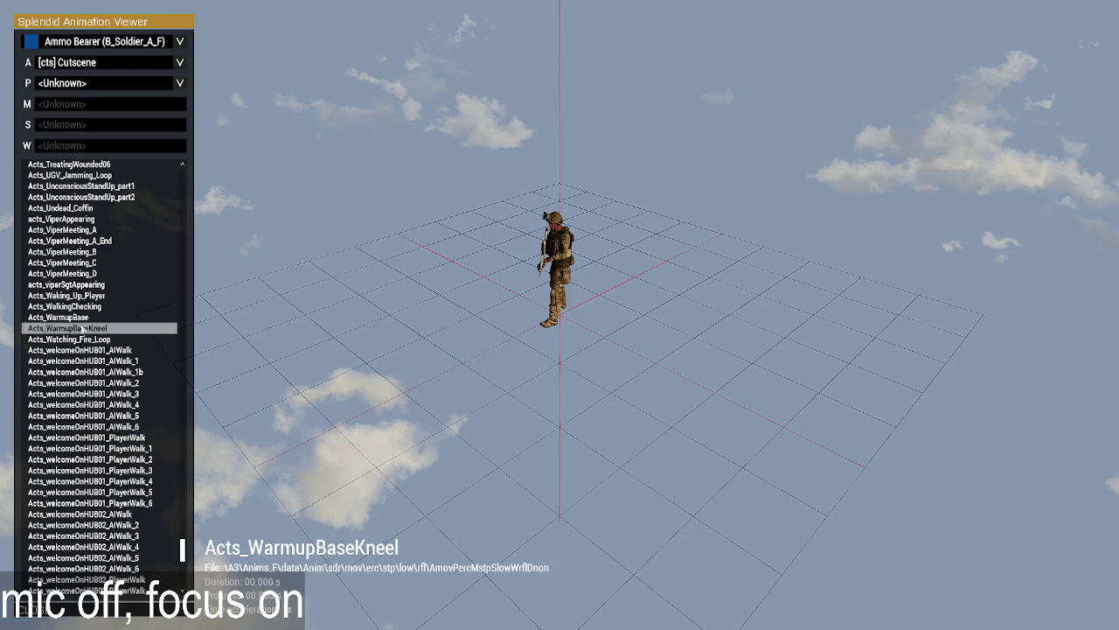
scroll(92, 438, "down", 15)
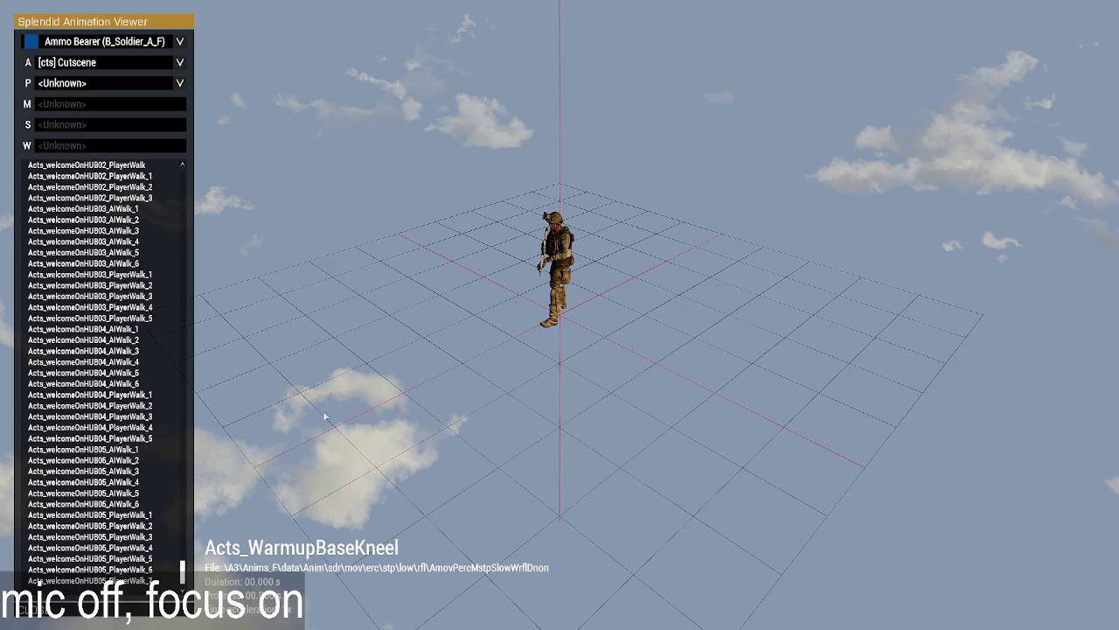
key("Escape")
left_click(473, 340)
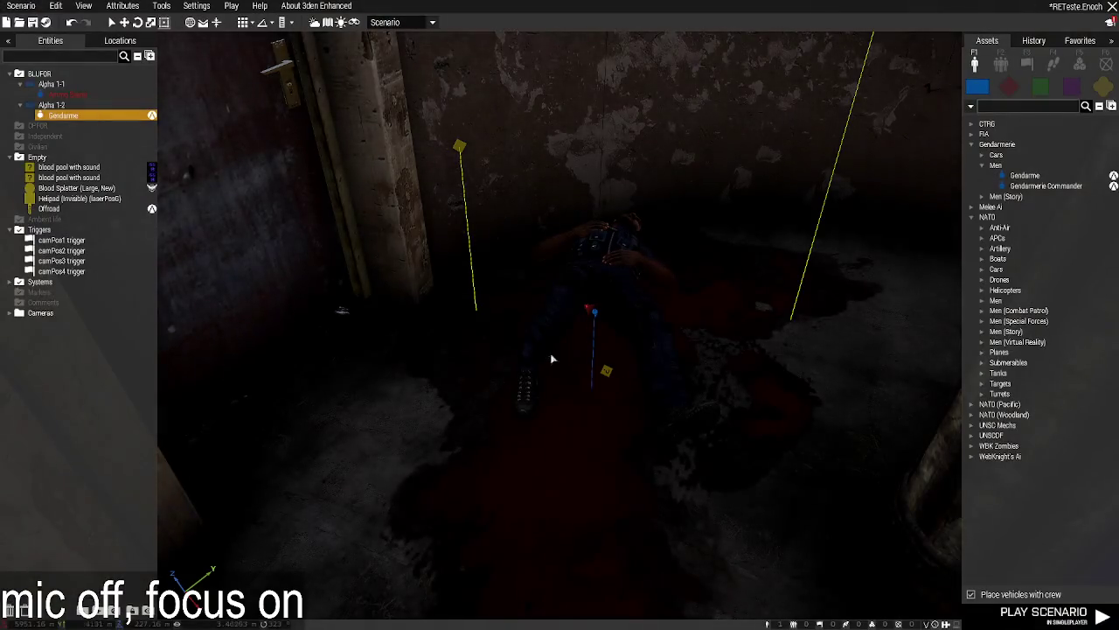
Clear the Gendarme's PRONE_INJURED ambient animation in its attributes.
double_click(593, 312)
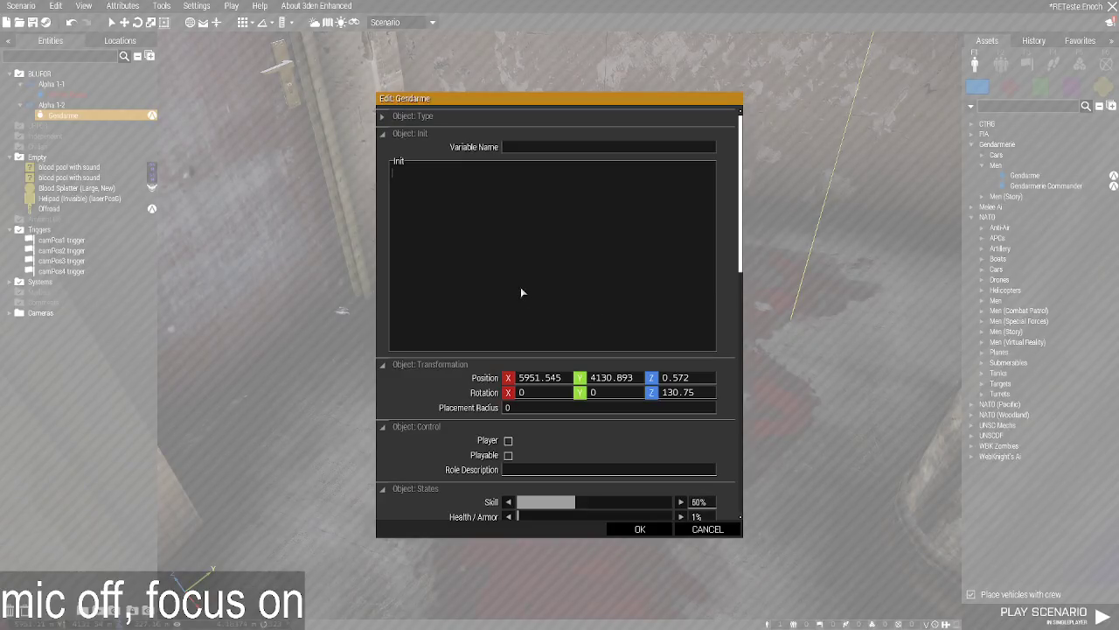
scroll(521, 291, "down", 5)
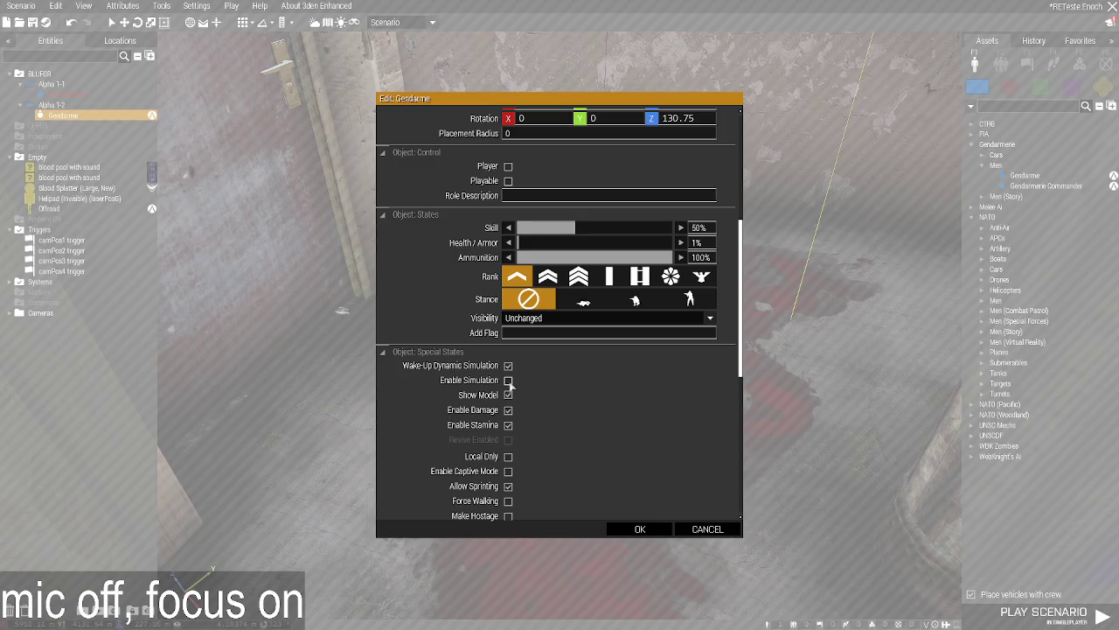
scroll(510, 385, "up", 5)
scroll(489, 232, "down", 10)
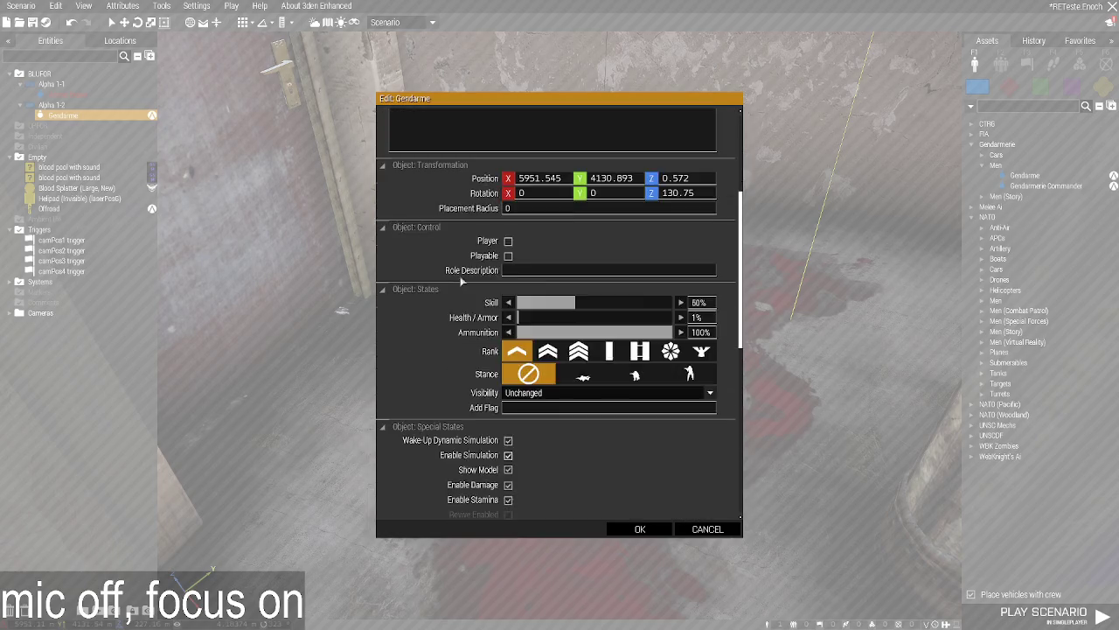
scroll(461, 310, "down", 2)
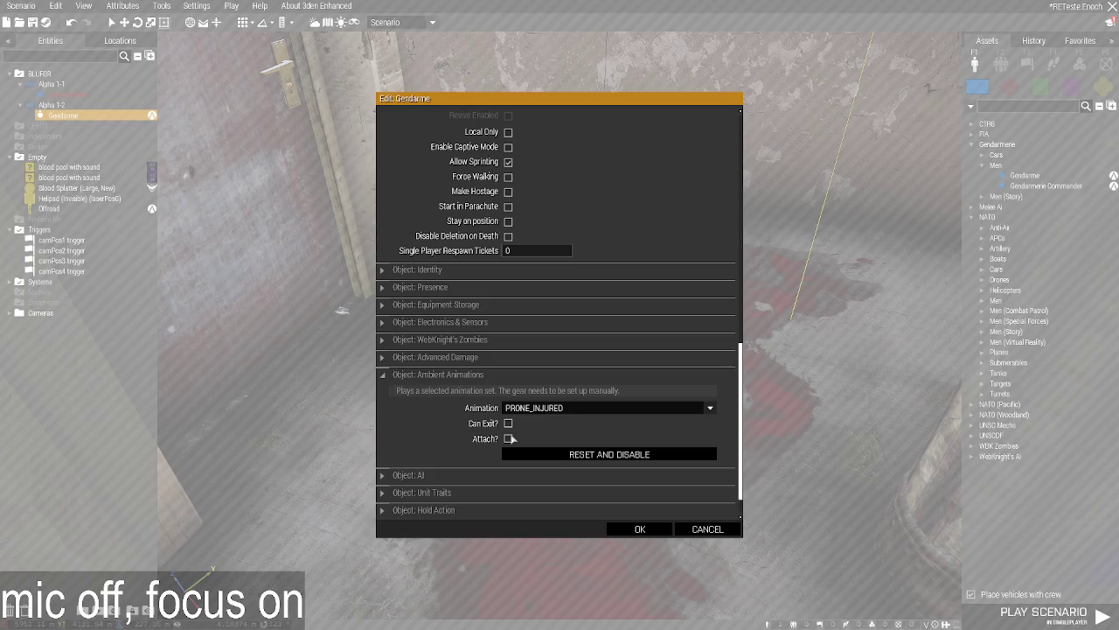
left_click(557, 457)
scroll(478, 402, "up", 10)
Add init code switchMove Acts_Getting_Up_Player and enableSimulation false, fix the semicolon error, then playtest.
left_click(466, 220)
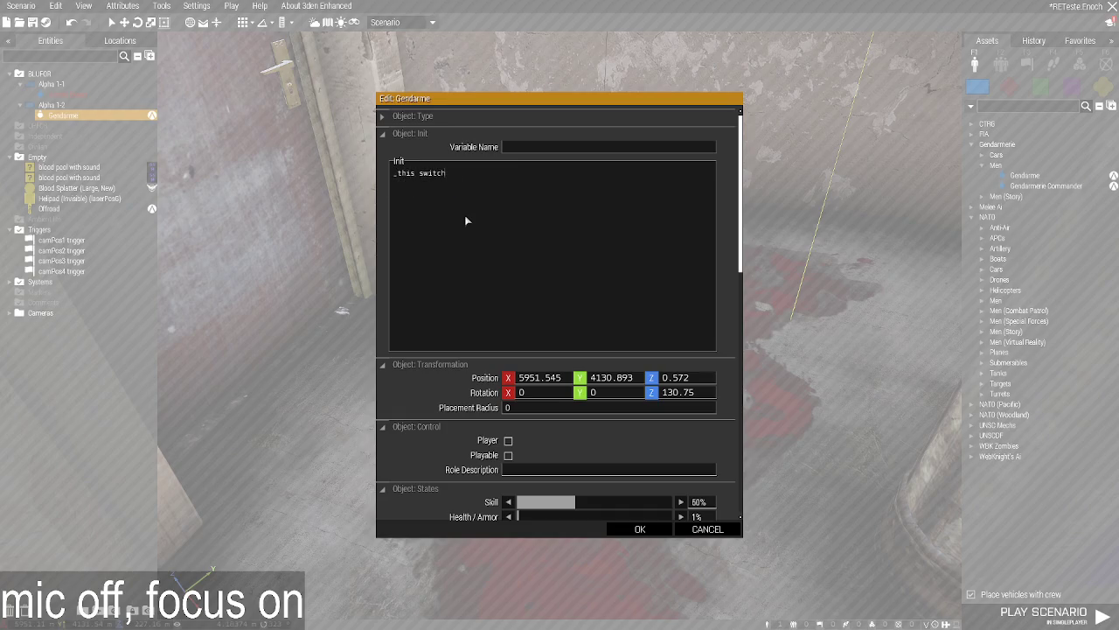
type("Mov")
key("Delete")
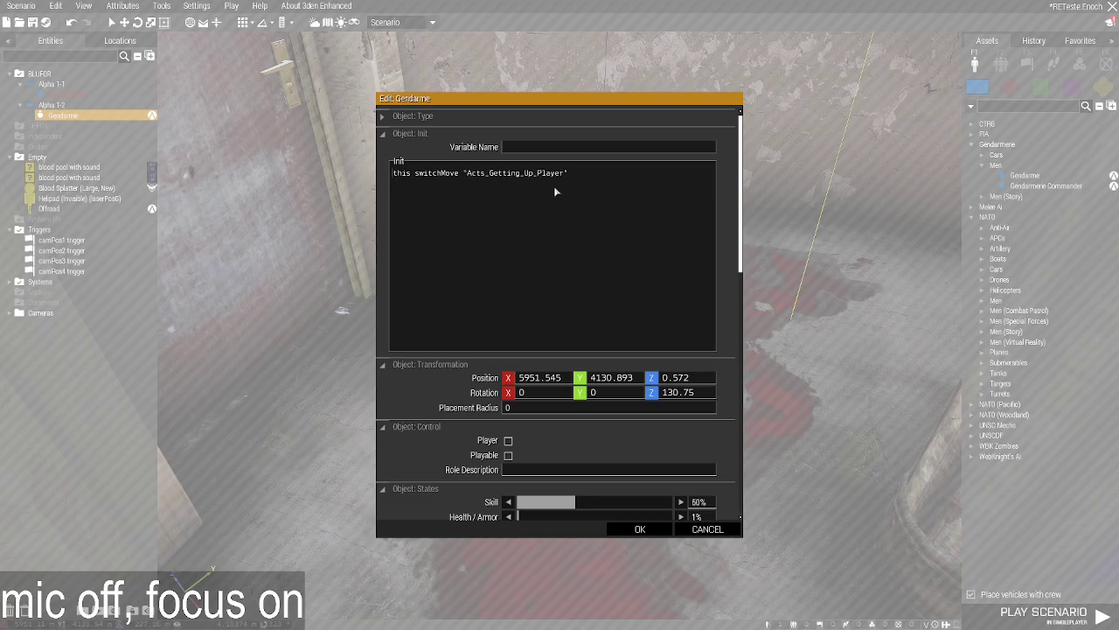
key("Return")
type("thi")
type("ename")
type("ble")
type("S")
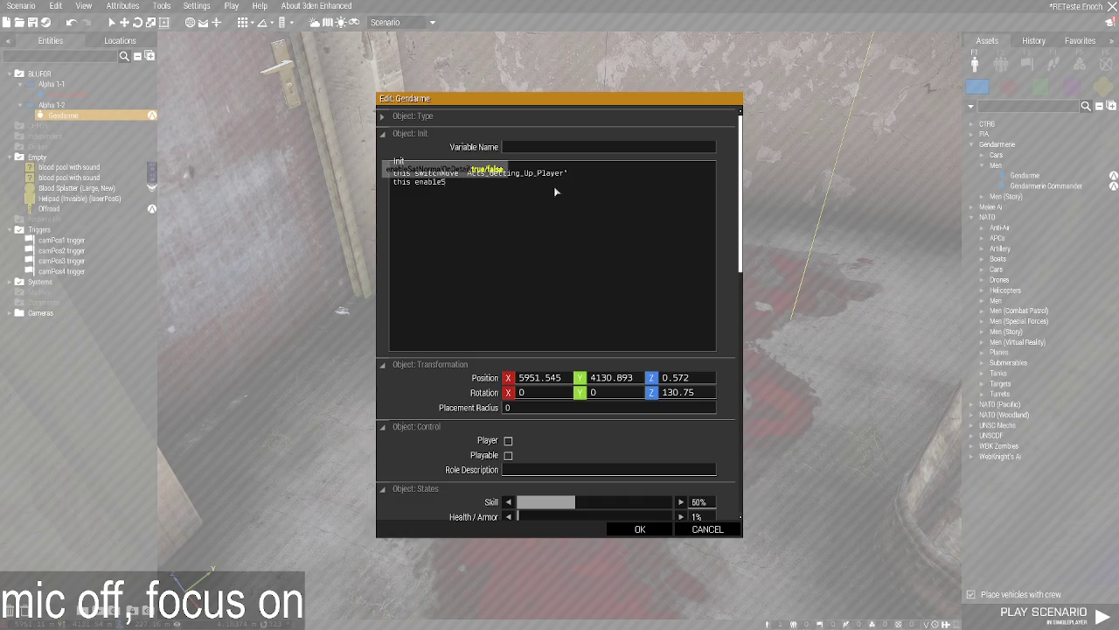
type("imulation false;")
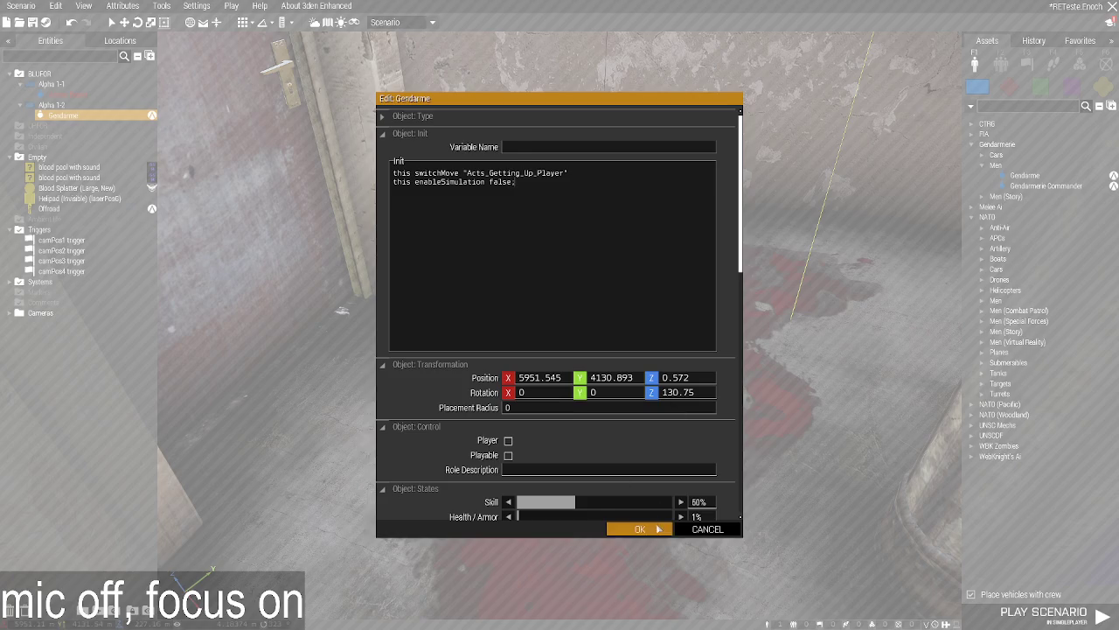
left_click(640, 529)
left_click(556, 333)
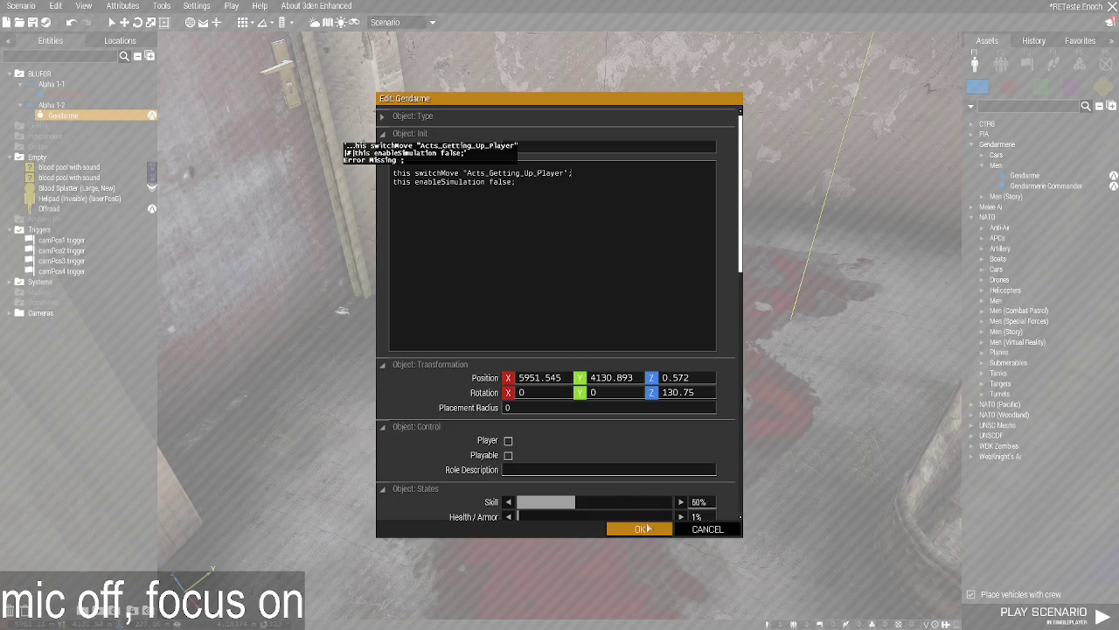
left_click(640, 529)
left_click(1040, 612)
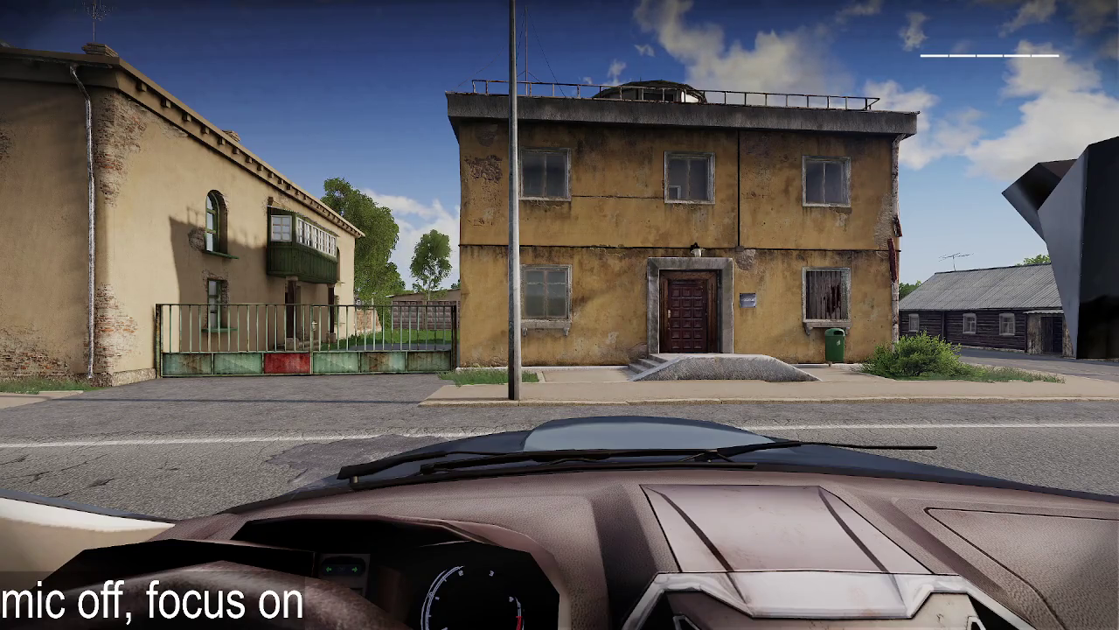
Pause and resume the night playtest once, then pause again and return to the Eden Editor.
mouse_move(560, 314)
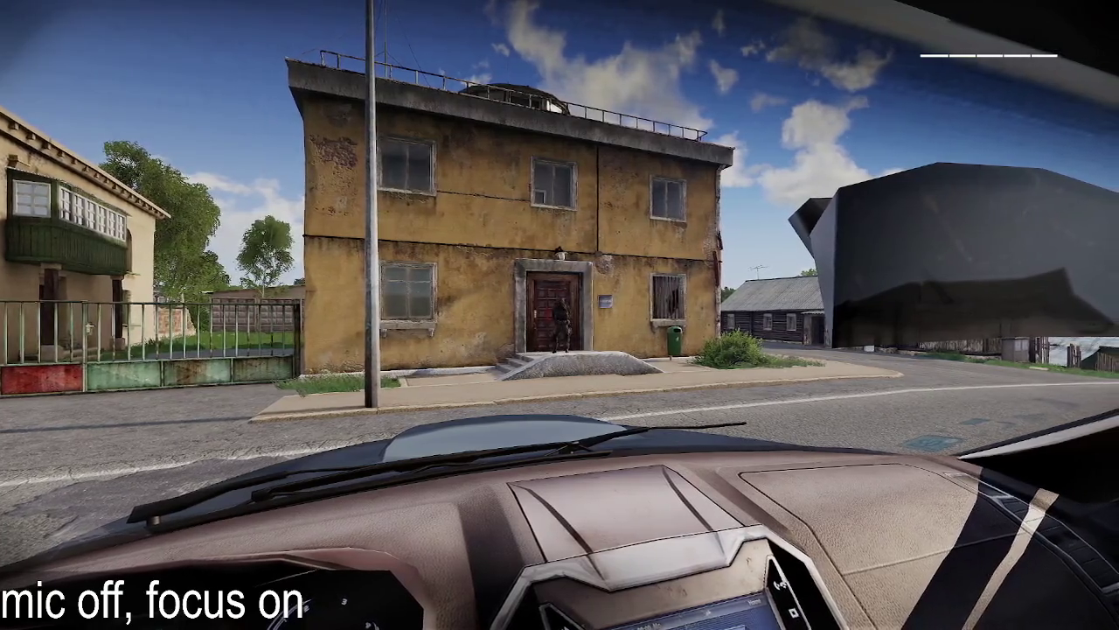
key("Escape")
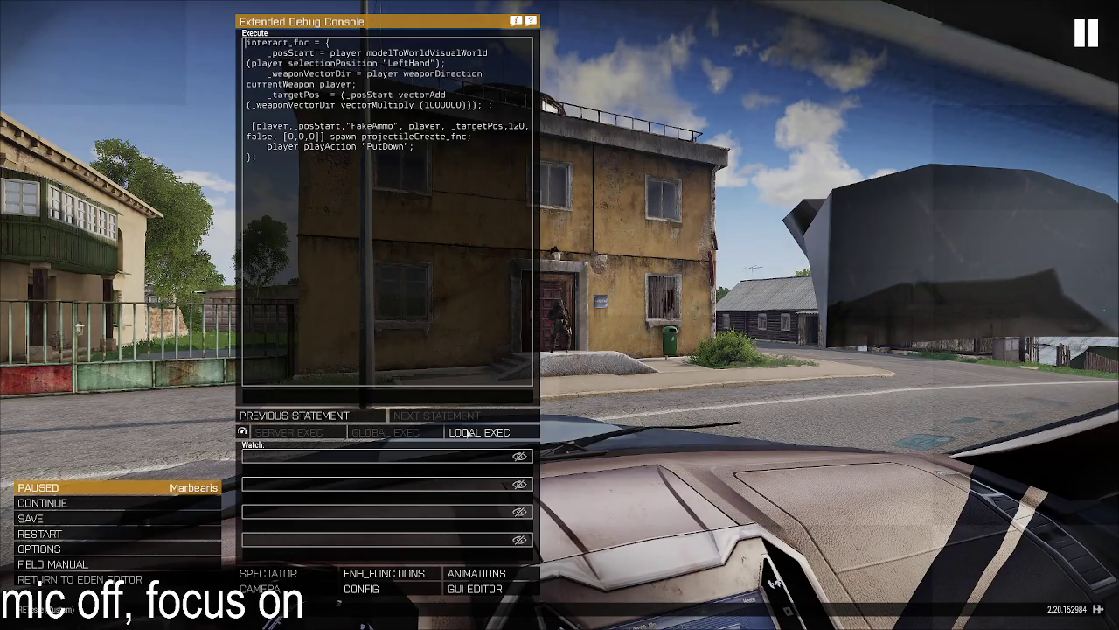
key("Escape")
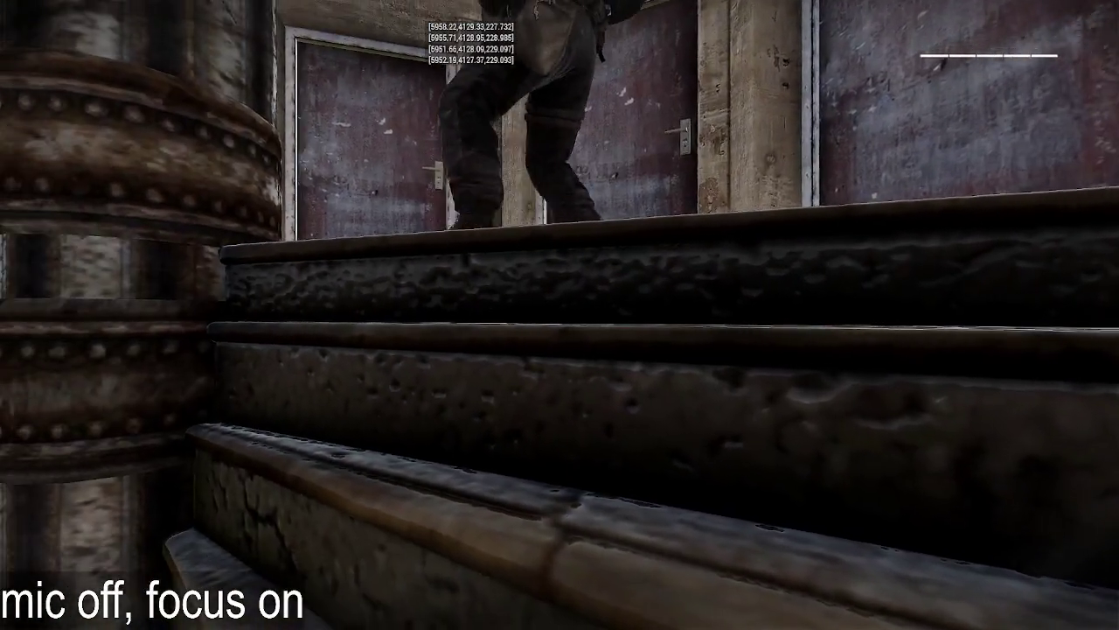
key("Escape")
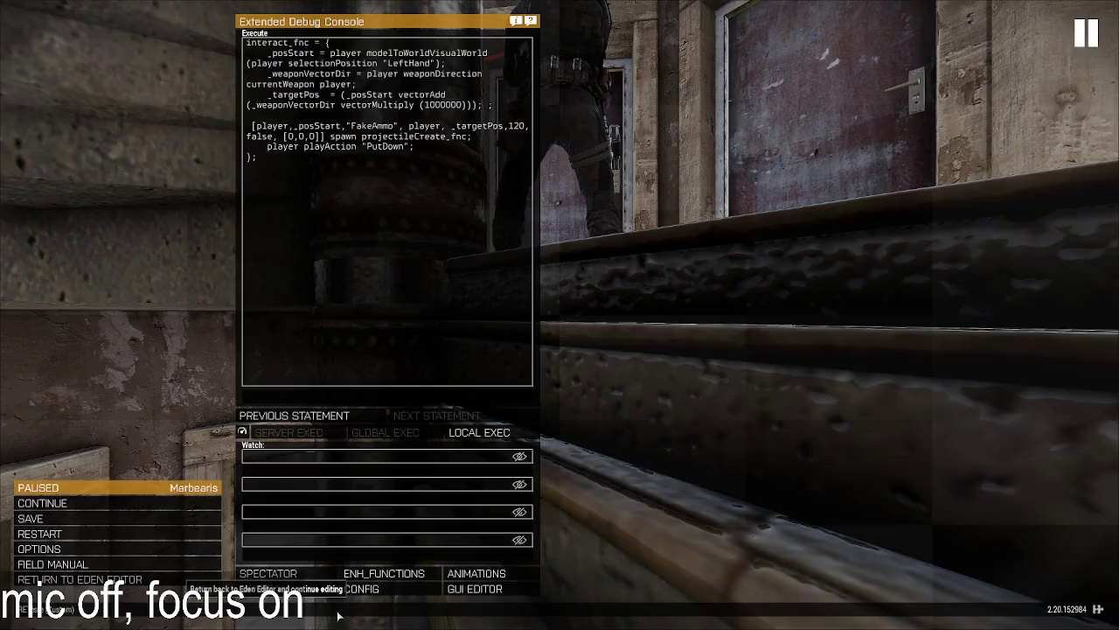
left_click(80, 579)
Fly the camera into the jail stairwell and select the camPos2 trigger, nudging it slightly.
key("w")
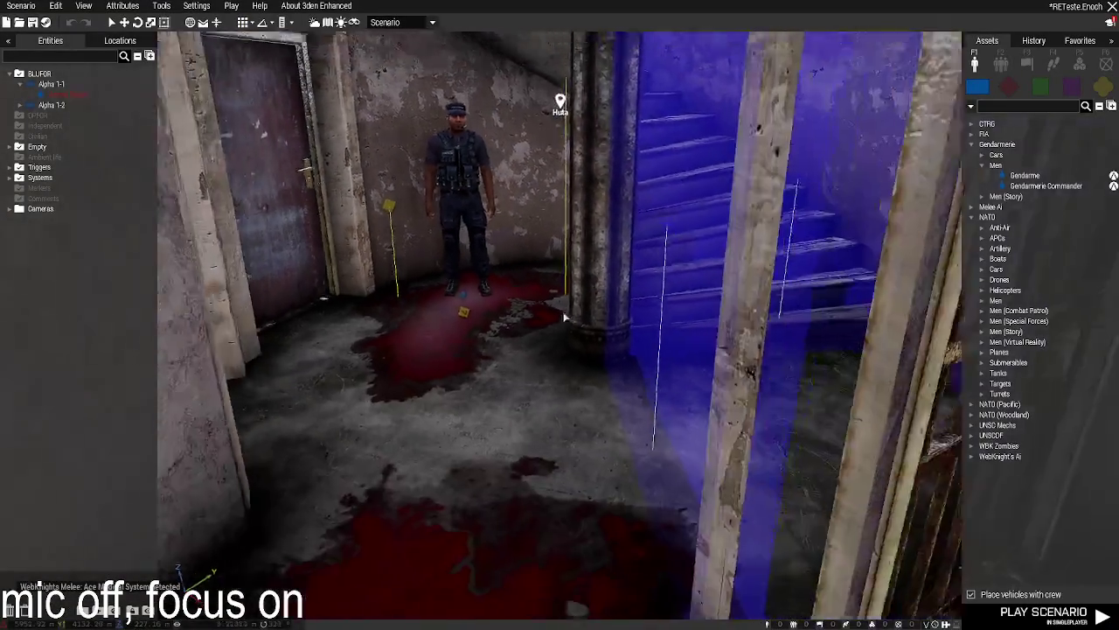
key("w")
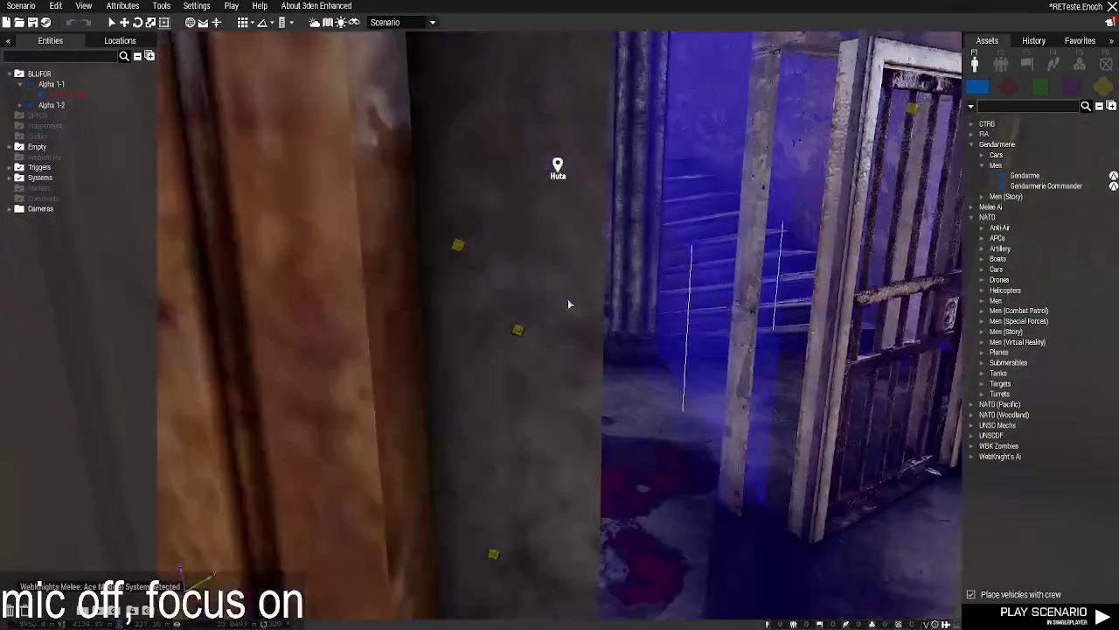
key("w")
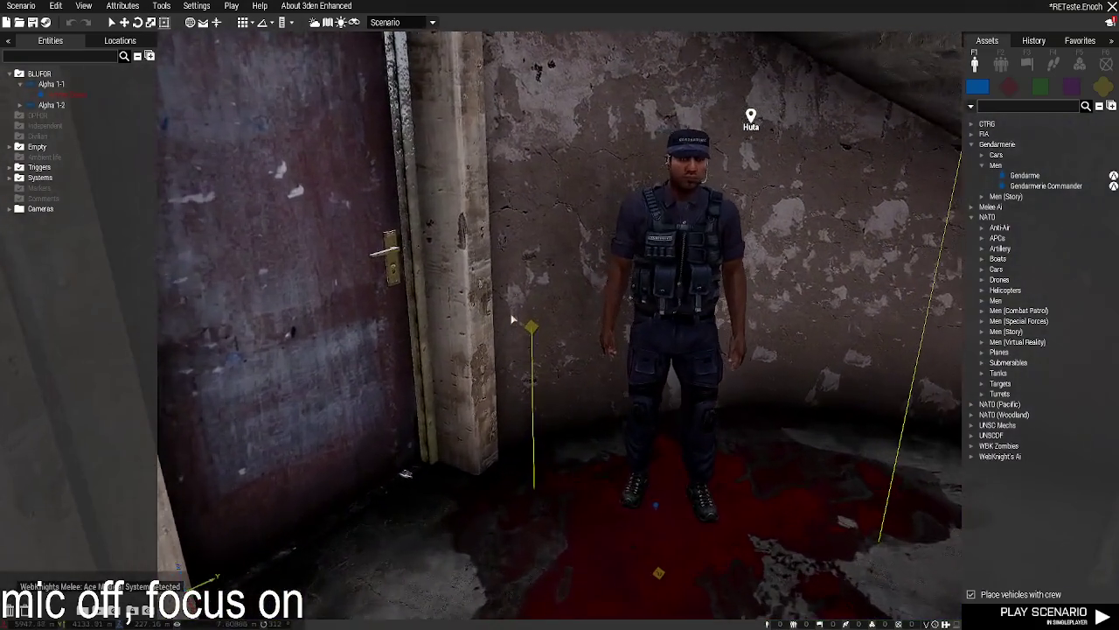
key("d")
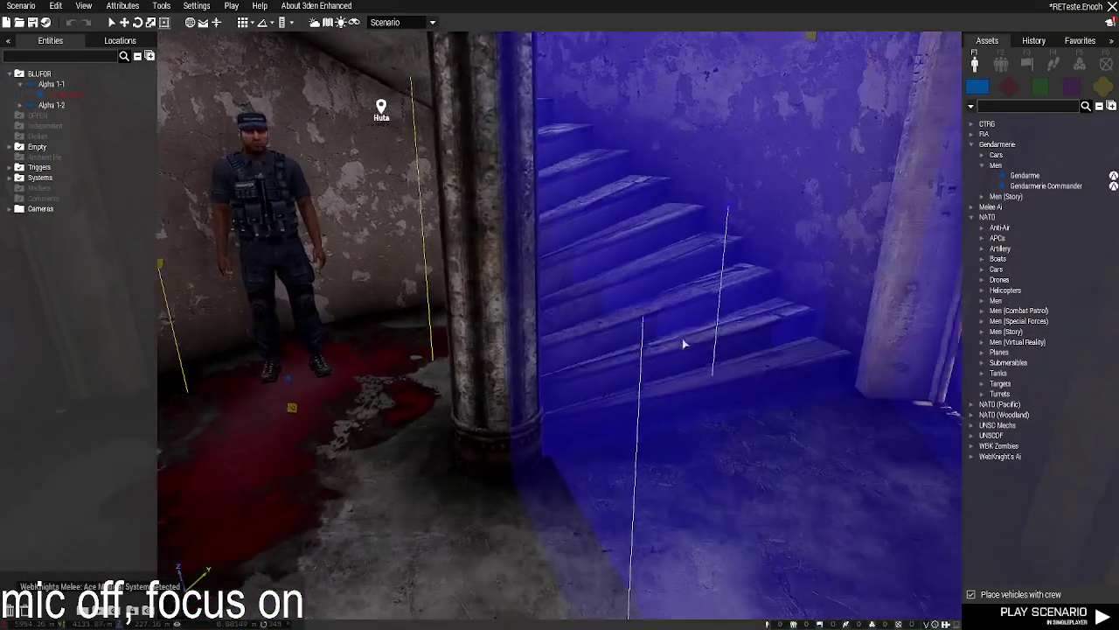
key("w")
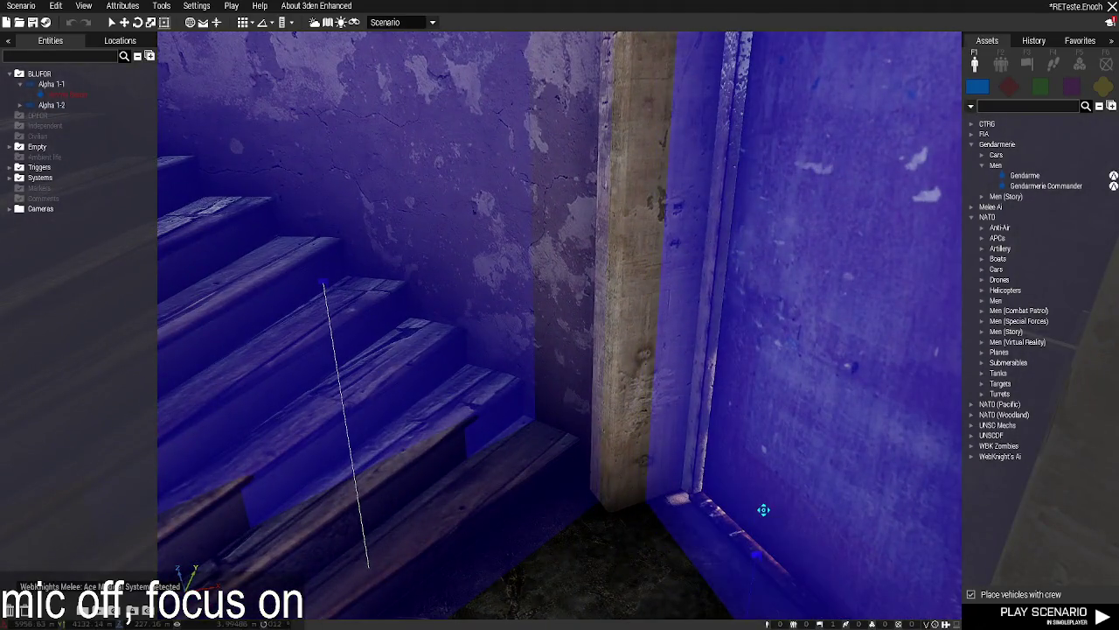
left_click(762, 512)
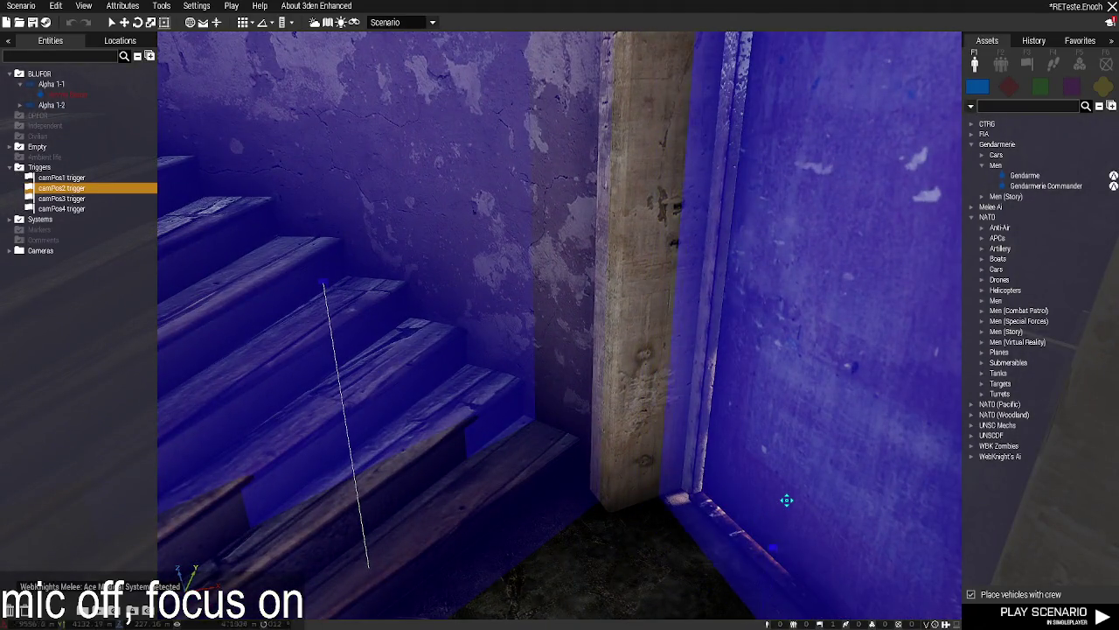
left_click_drag(793, 493, 785, 539)
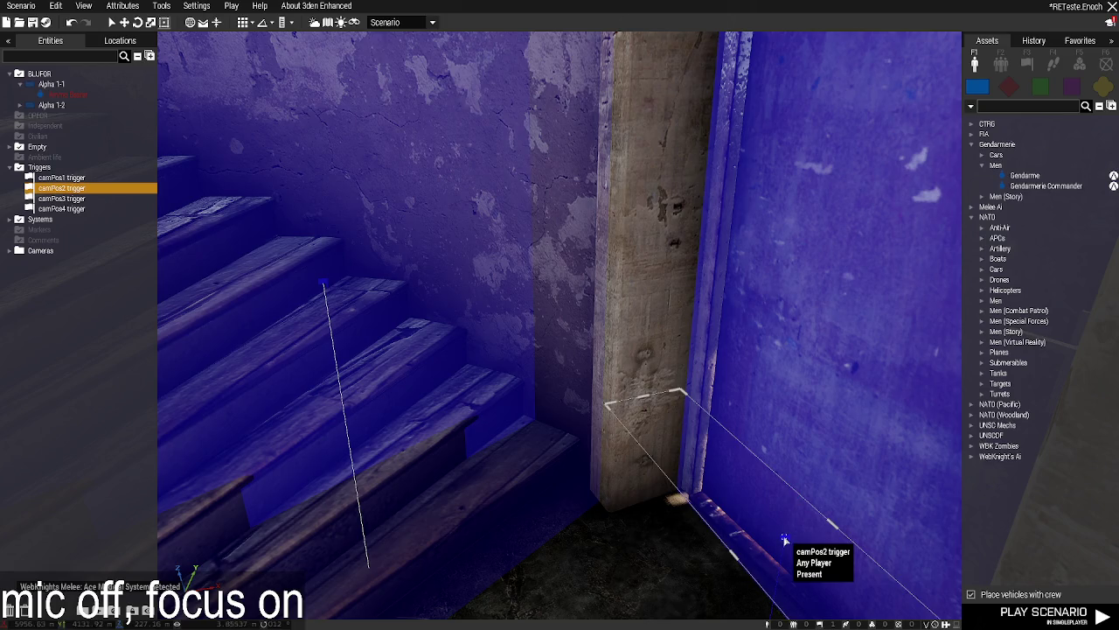
Paste a copy of the camPos2 trigger, raise it over the next doorway, and resize it to fit.
key("w")
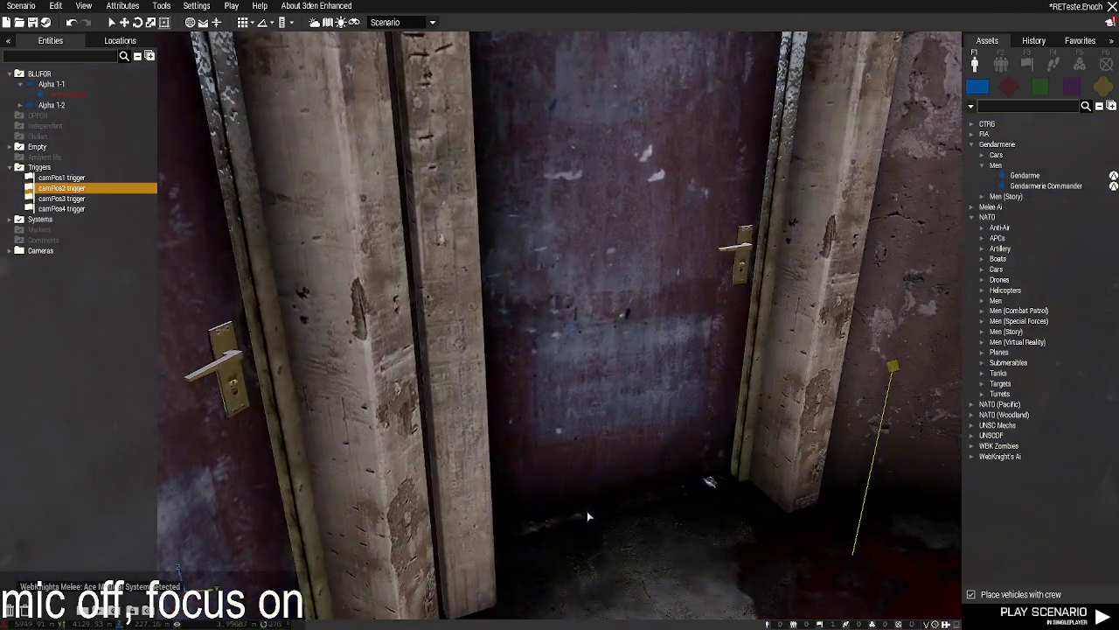
key("ctrl+v")
mouse_move(621, 520)
left_mouse_down()
mouse_move(611, 494)
mouse_move(624, 525)
left_mouse_up()
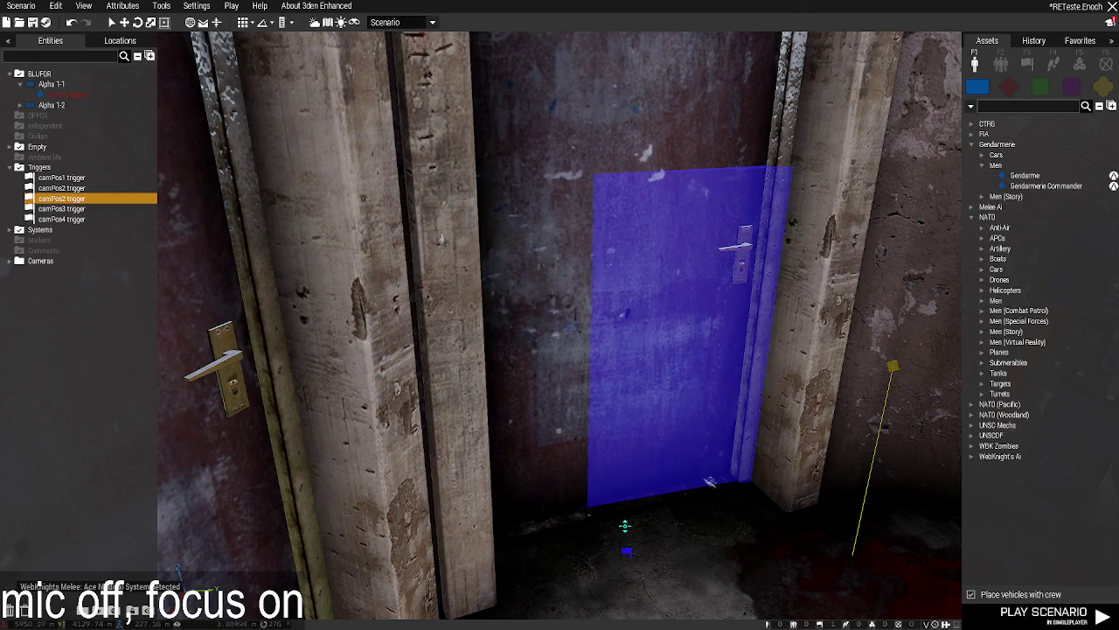
scroll(610, 292, "down", 3)
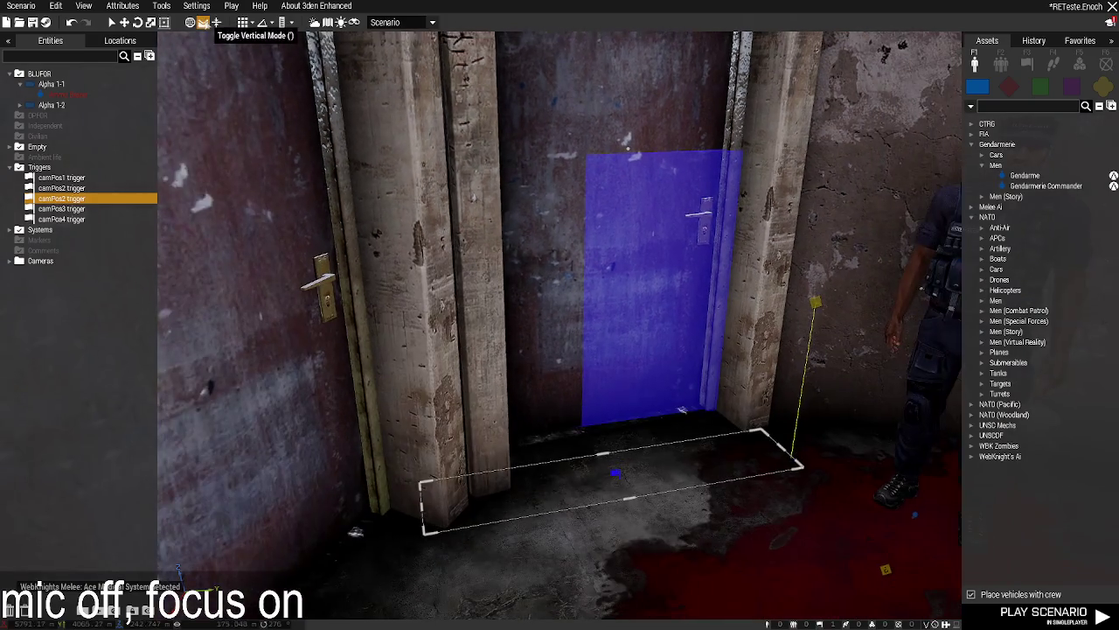
scroll(624, 512, "up", 3)
mouse_move(624, 517)
left_mouse_down()
mouse_move(617, 393)
mouse_move(629, 326)
left_mouse_up()
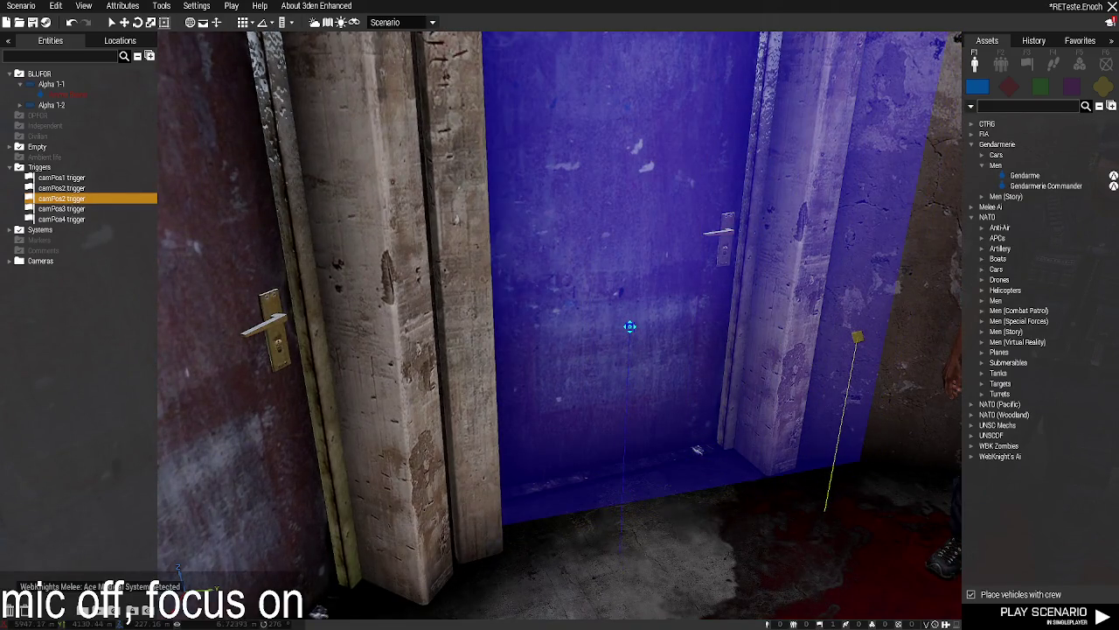
mouse_move(348, 385)
left_mouse_down()
mouse_move(363, 402)
mouse_move(354, 368)
left_mouse_up()
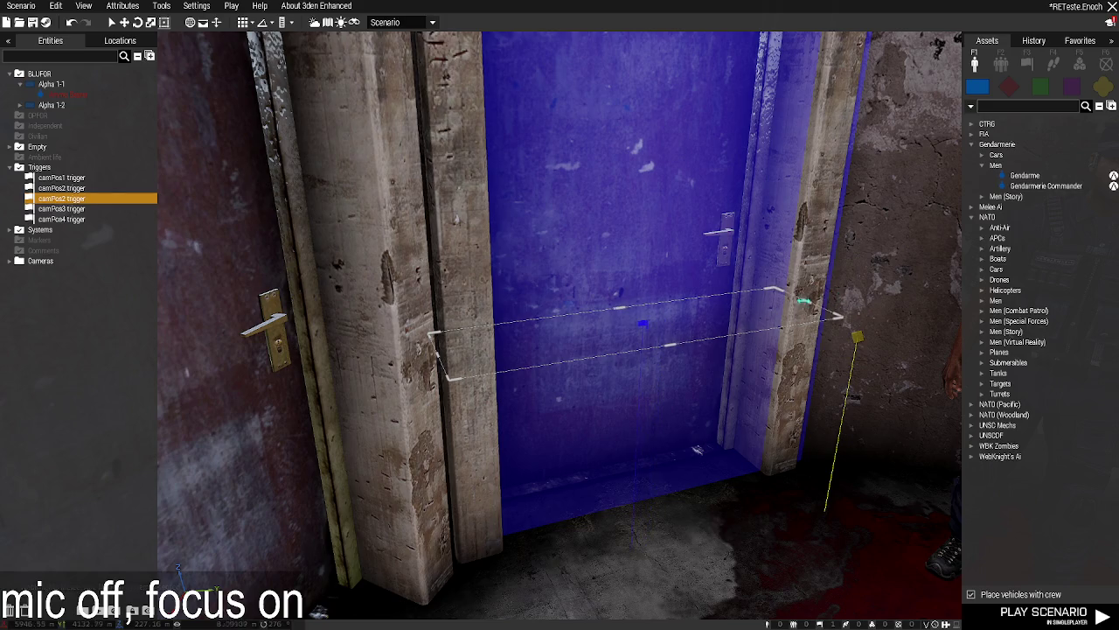
Copy the camPos1 helipad and fly the camera to the room with the barred window.
key("d")
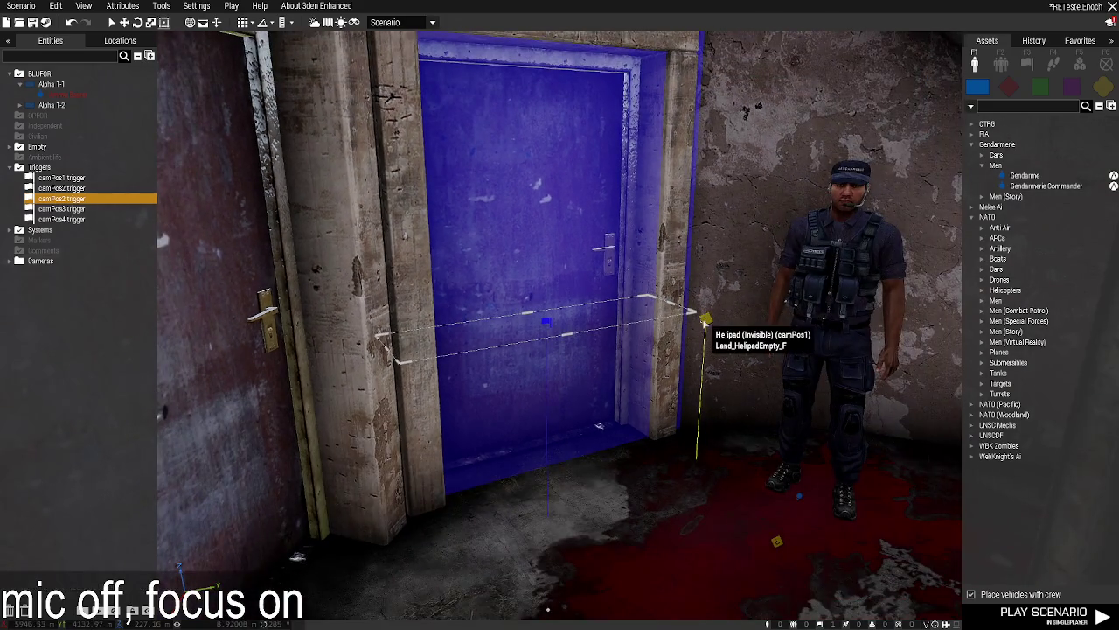
left_click(705, 322)
key("w")
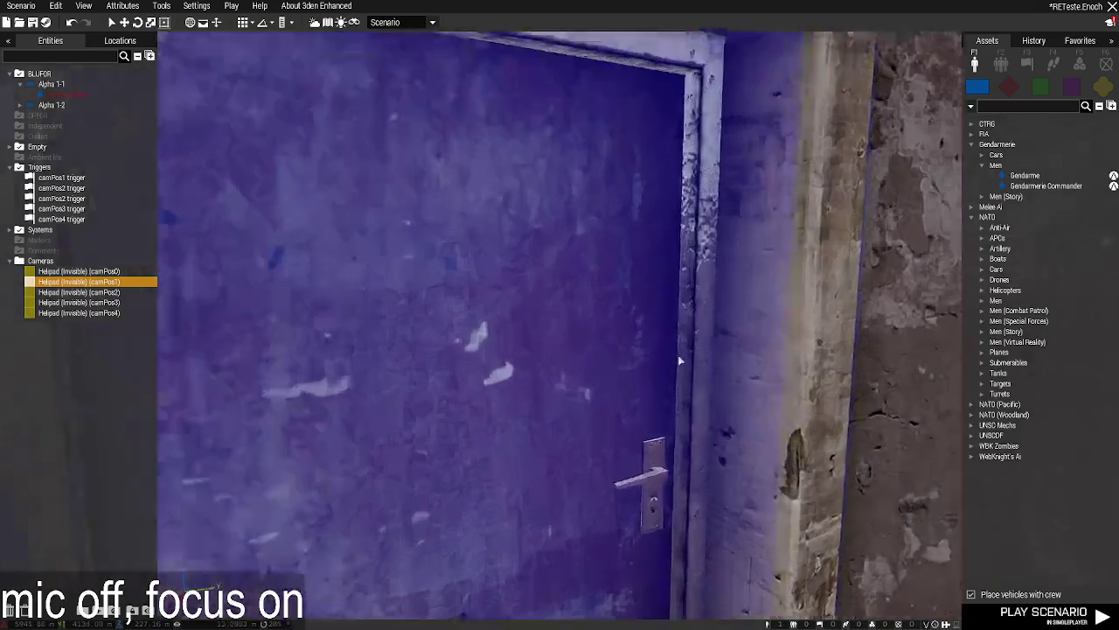
key("w")
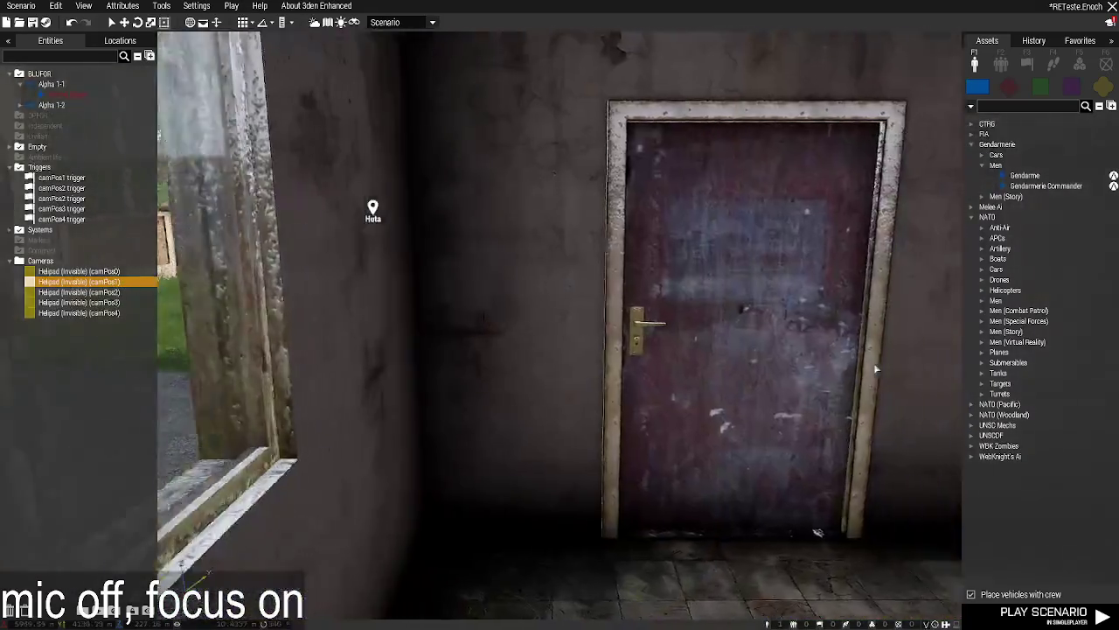
key("w")
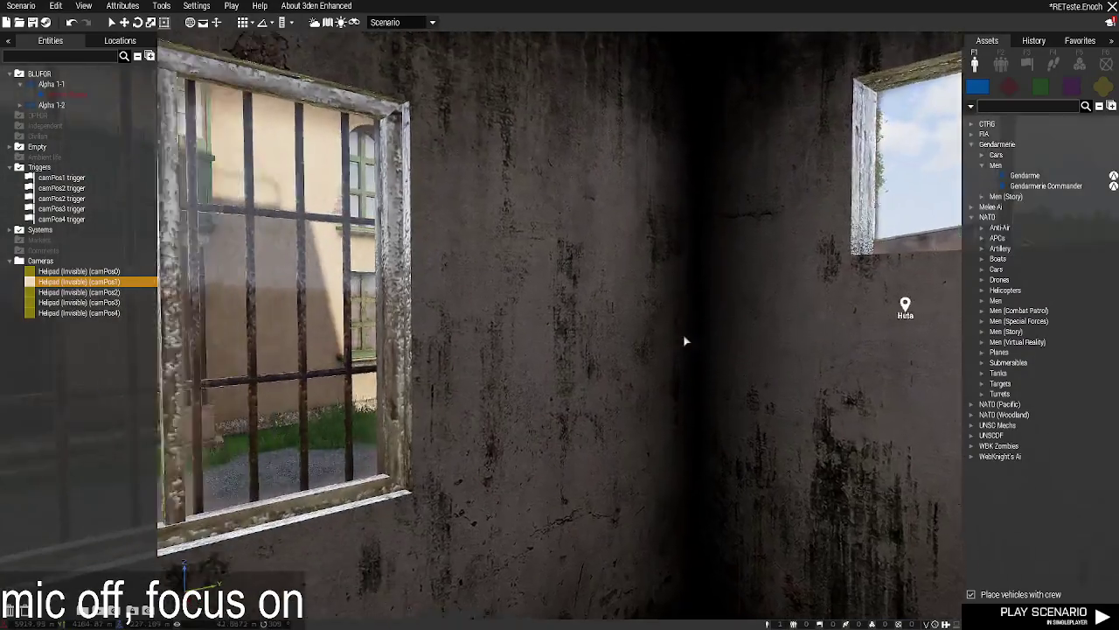
key("w")
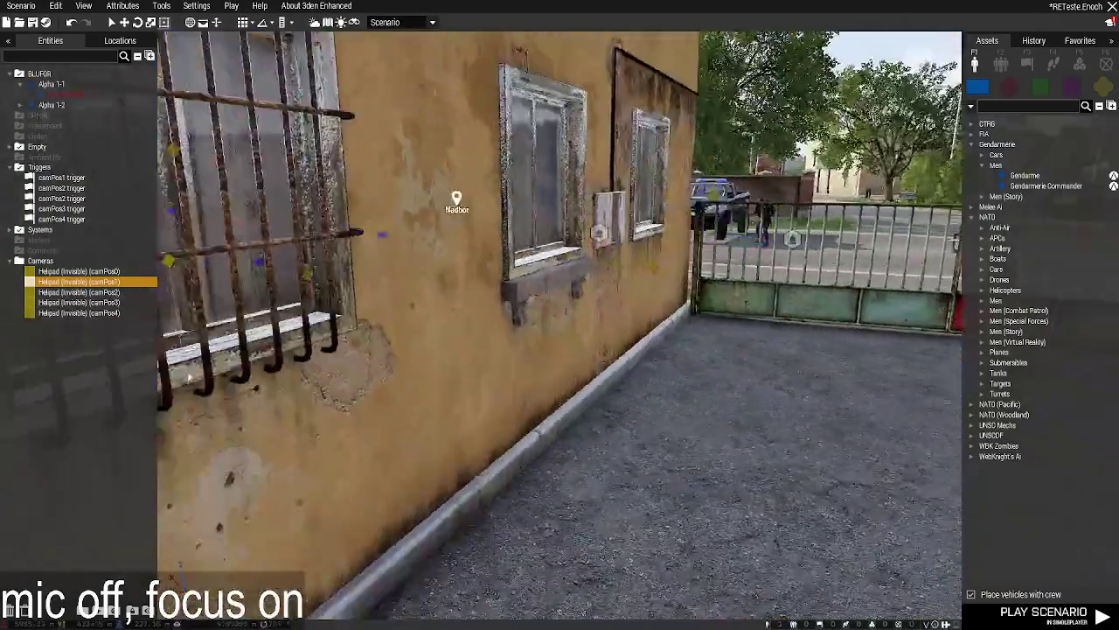
key("w")
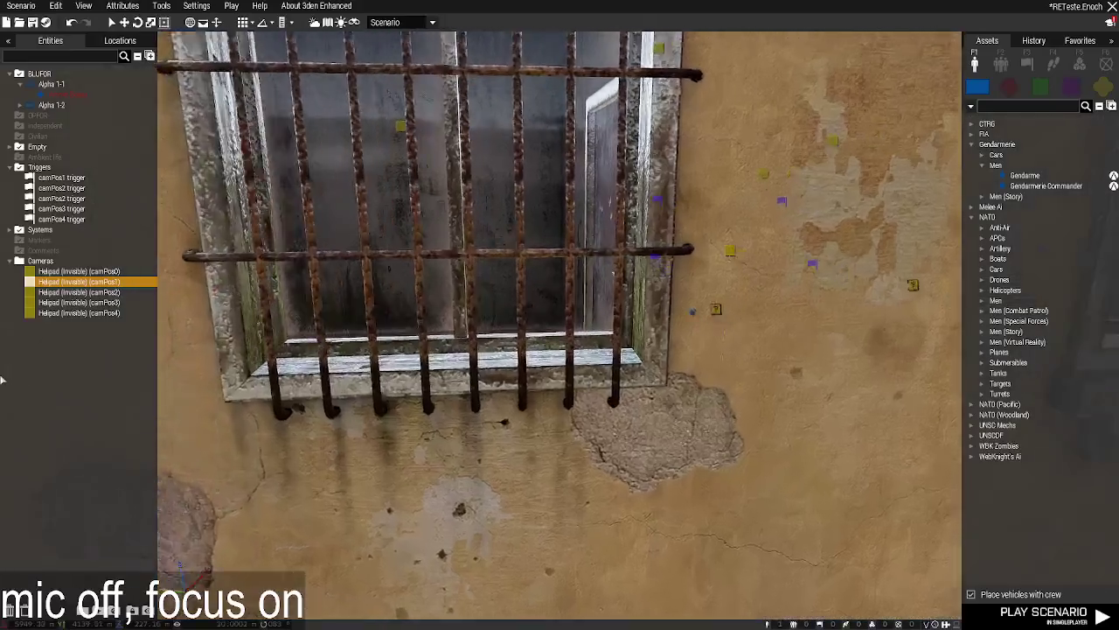
key("w")
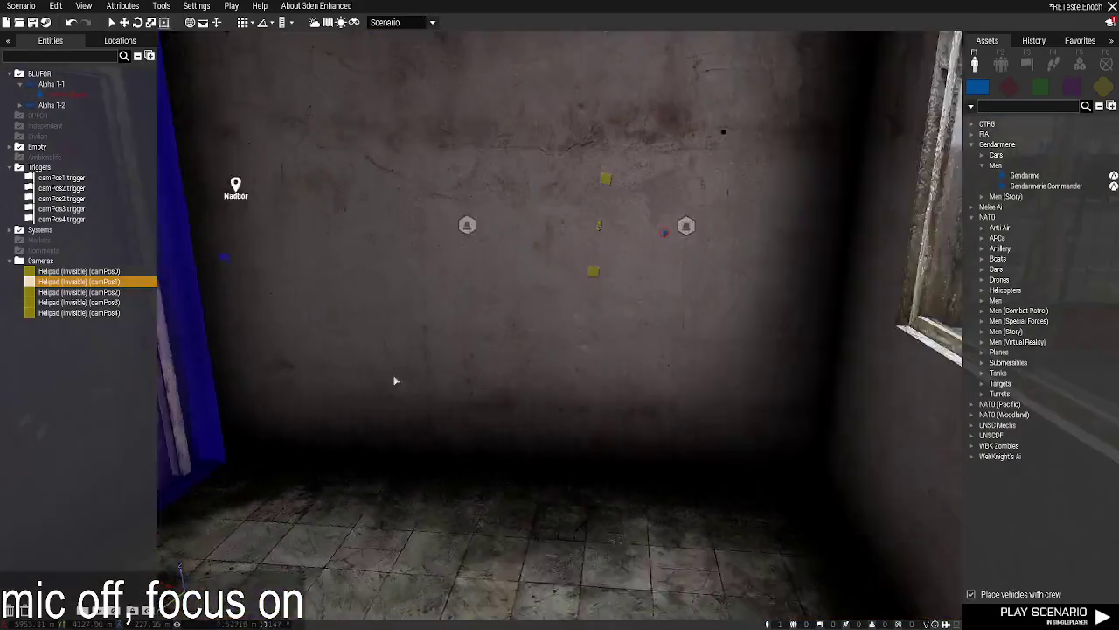
key("w")
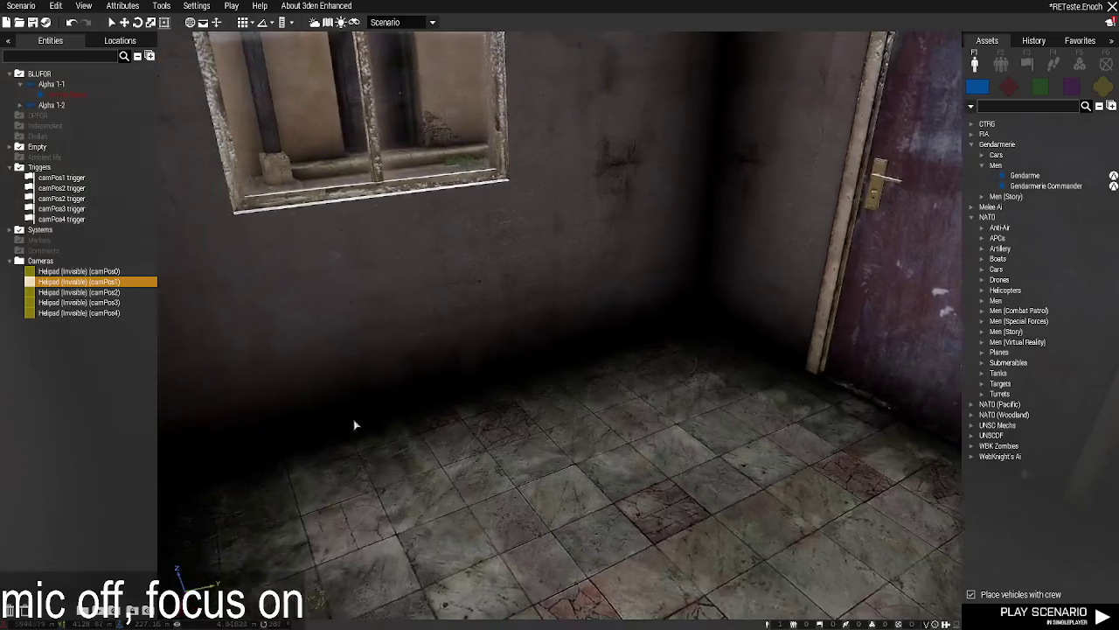
key("s")
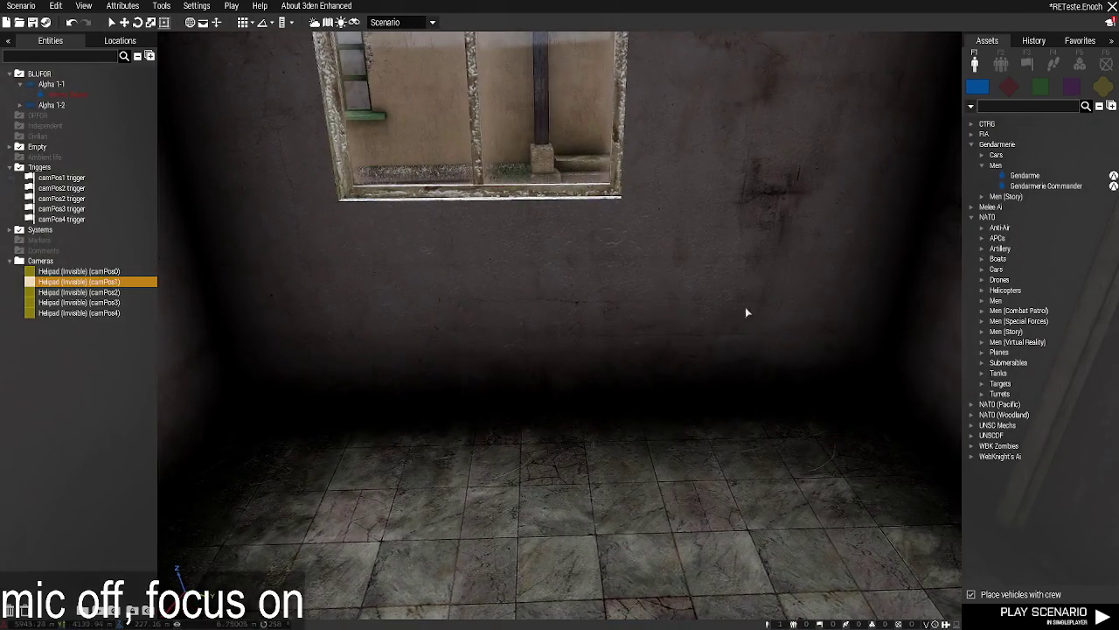
Paste the helipad in that room and set its variable name to camPos5.
key("ctrl+v")
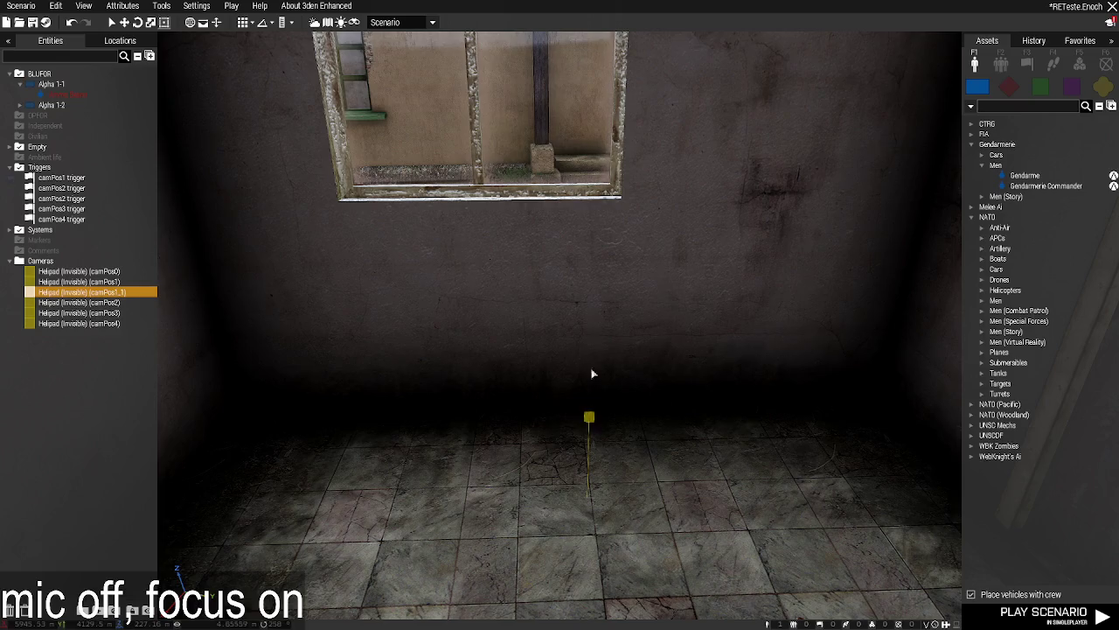
double_click(593, 279)
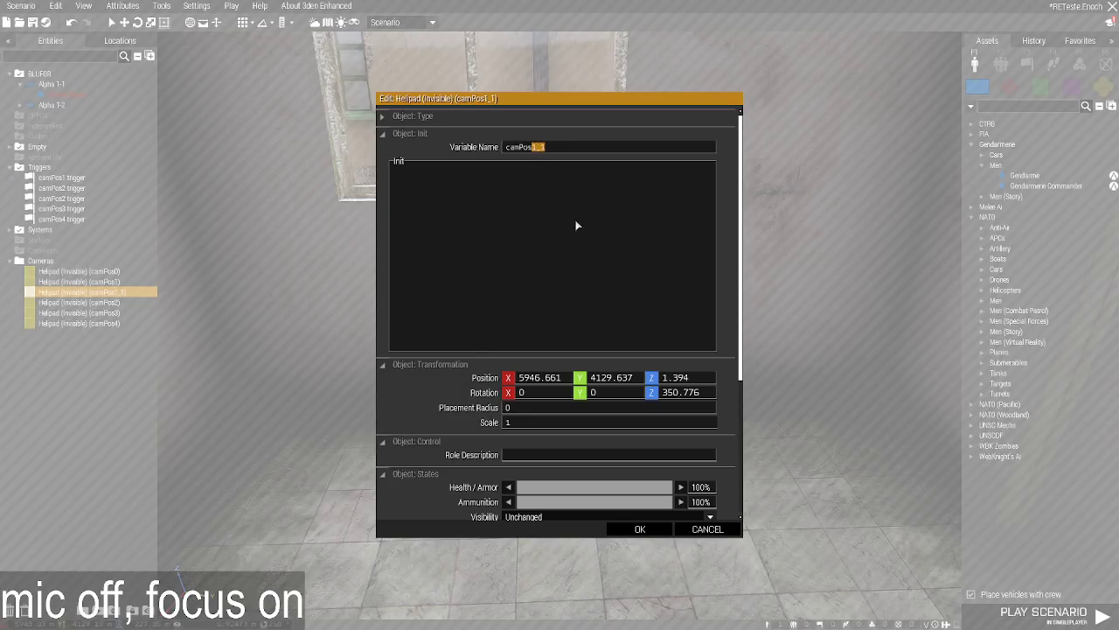
left_click(640, 529)
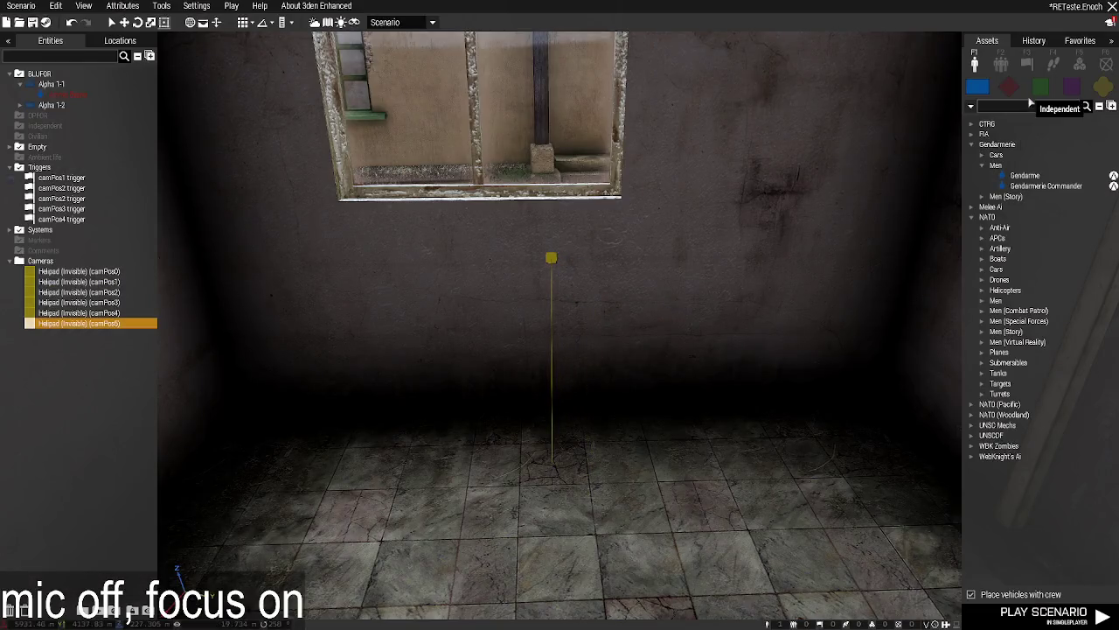
left_click(1102, 85)
type("esk")
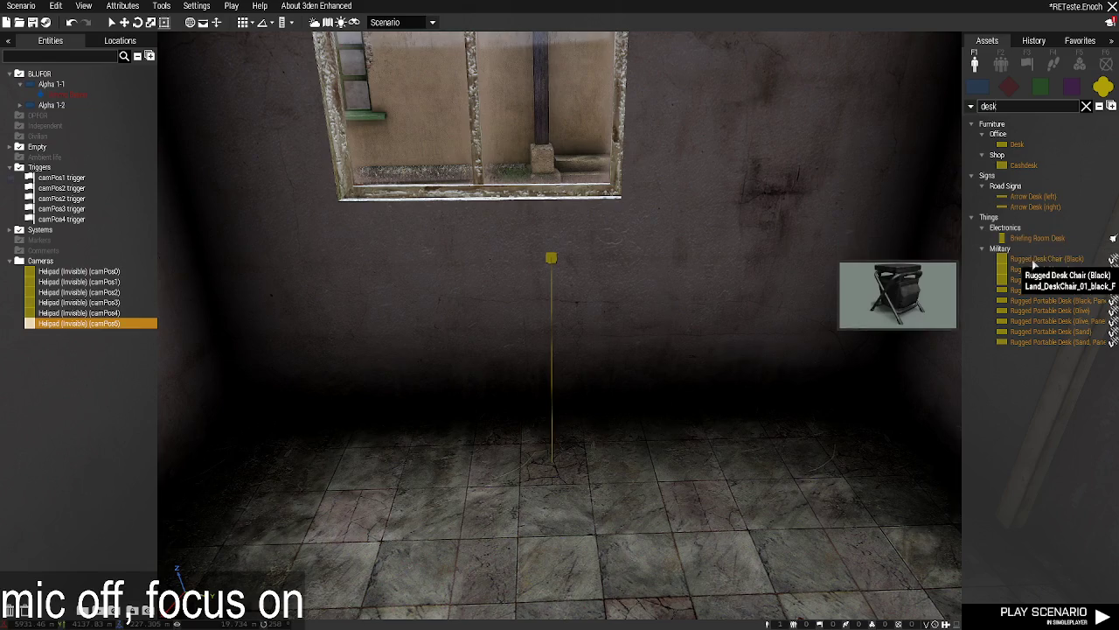
Place a Desk prop in the room, rotated and positioned against the wall under the window.
left_click(1019, 145)
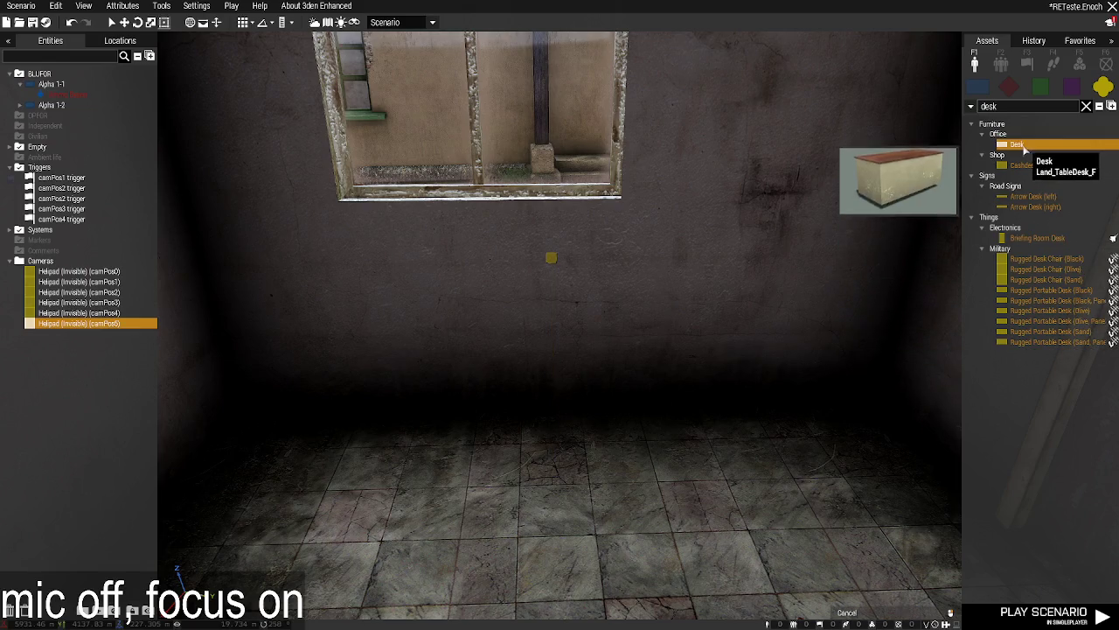
left_click(525, 458)
mouse_move(537, 475)
left_mouse_down()
mouse_move(600, 474)
mouse_move(824, 349)
mouse_move(525, 187)
mouse_move(535, 192)
left_mouse_up()
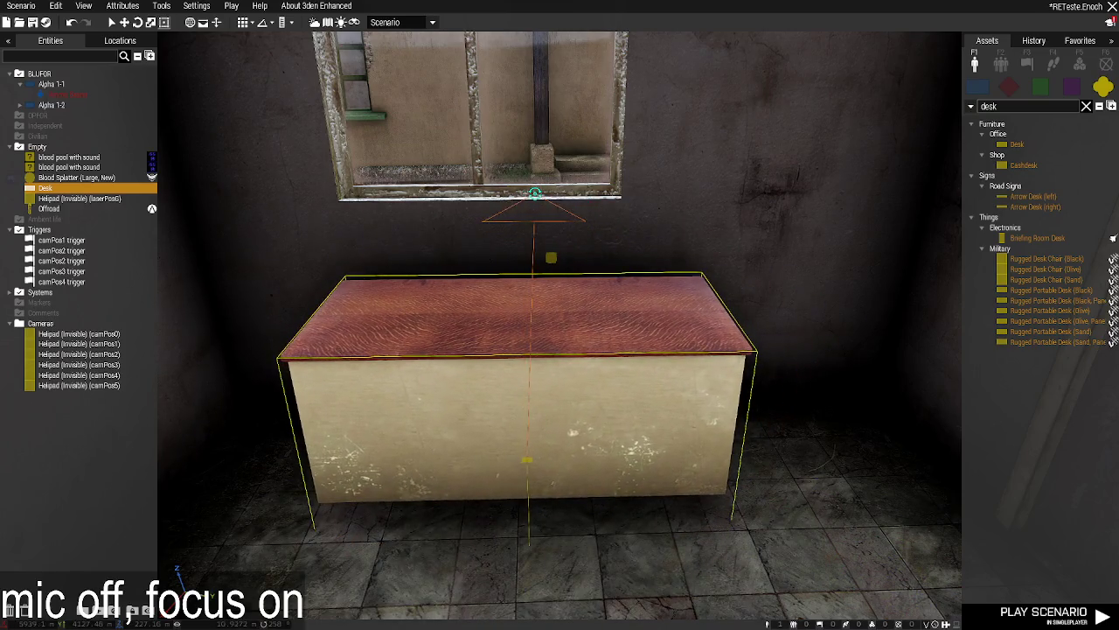
mouse_move(556, 316)
left_mouse_down()
mouse_move(560, 333)
mouse_move(559, 316)
mouse_move(824, 382)
mouse_move(469, 472)
mouse_move(827, 340)
mouse_move(154, 235)
mouse_move(574, 512)
mouse_move(579, 528)
mouse_move(530, 524)
left_mouse_up()
mouse_move(656, 433)
left_mouse_down()
mouse_move(662, 412)
mouse_move(581, 288)
left_mouse_up()
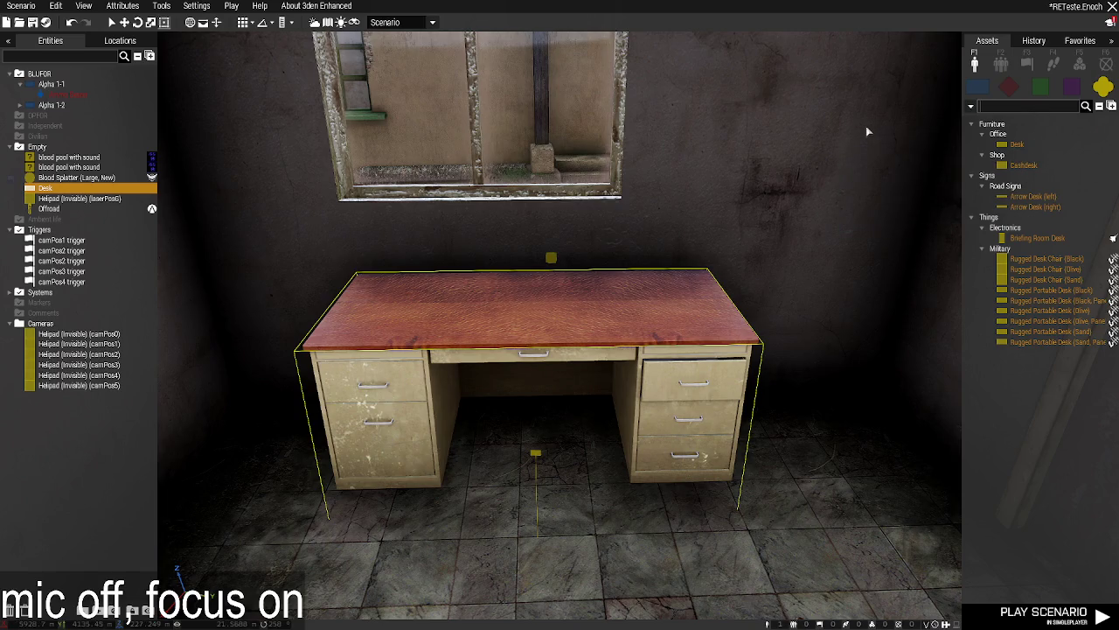
type("computer")
scroll(1050, 148, "down", 5)
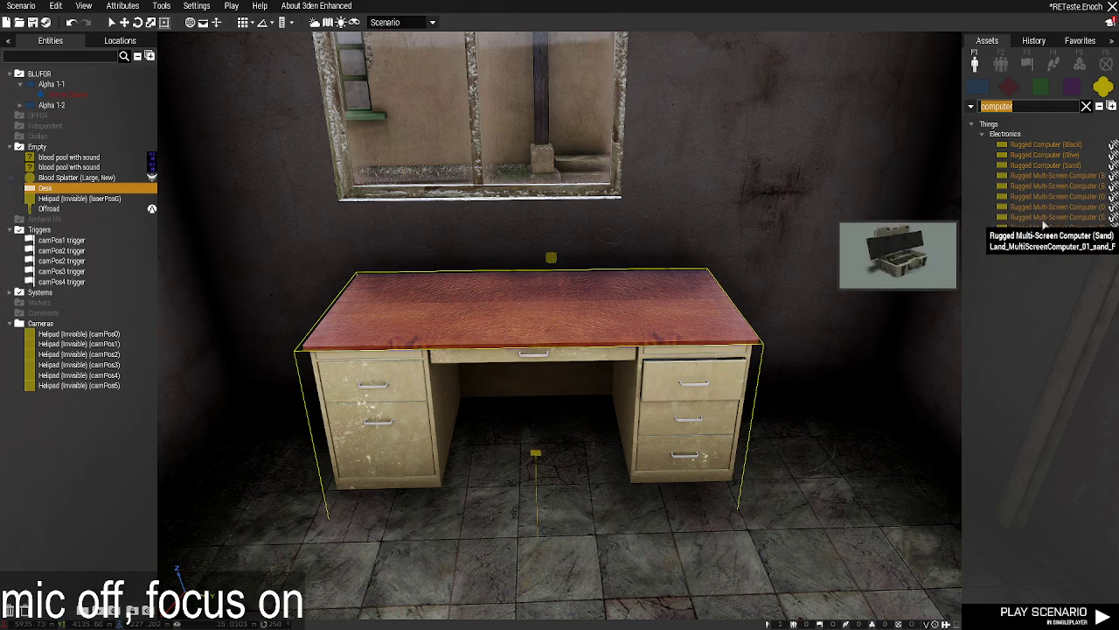
Place a PC case and a keyboard on the desk, both turned to face front.
type("pc")
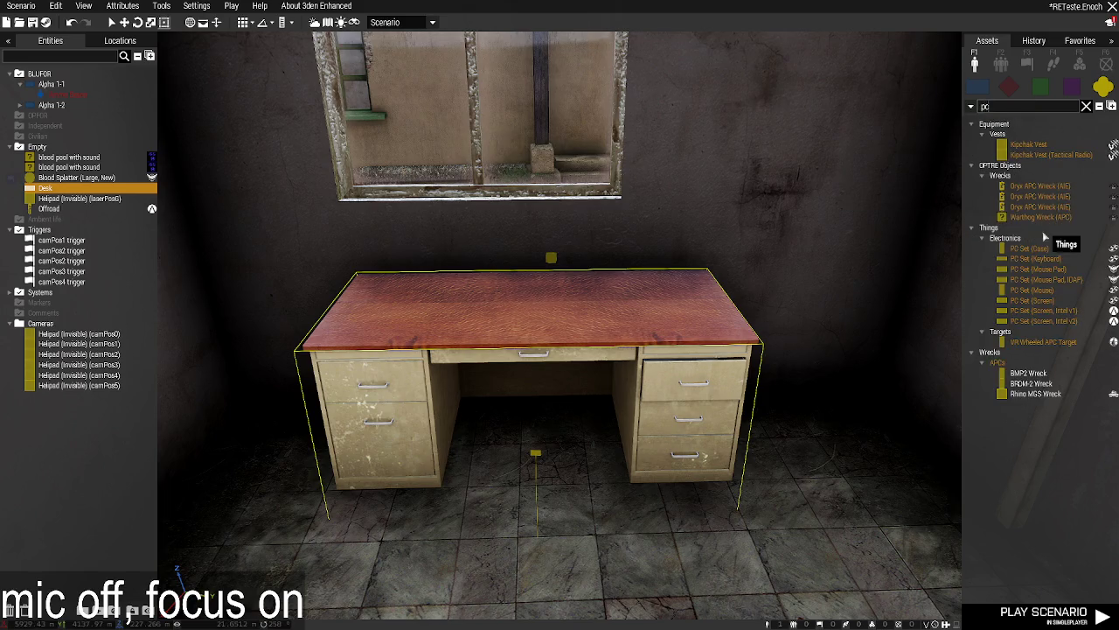
left_click(1030, 249)
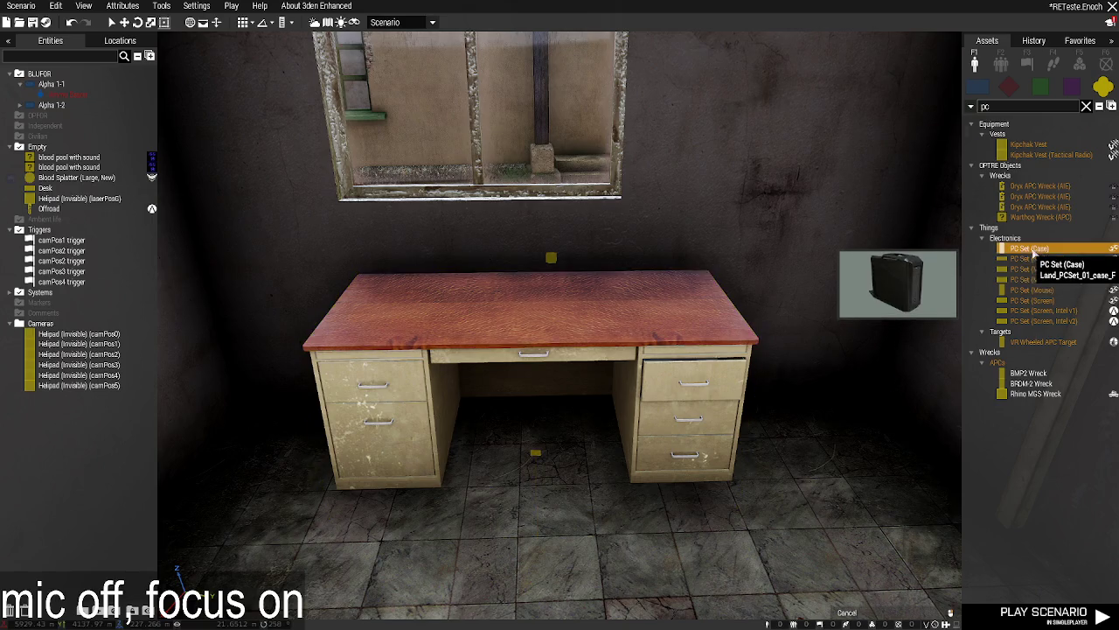
left_click(669, 311)
mouse_move(674, 322)
left_mouse_down()
mouse_move(631, 354)
mouse_move(621, 180)
mouse_move(632, 178)
left_mouse_up()
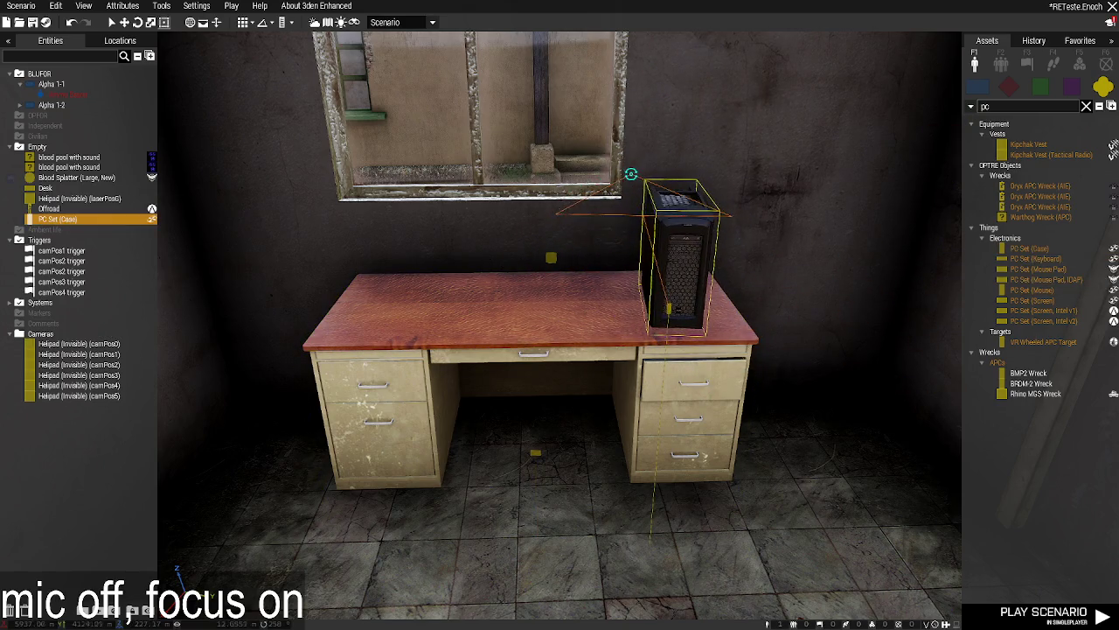
left_click(1036, 259)
left_click(512, 328)
left_click_drag(511, 332, 428, 344)
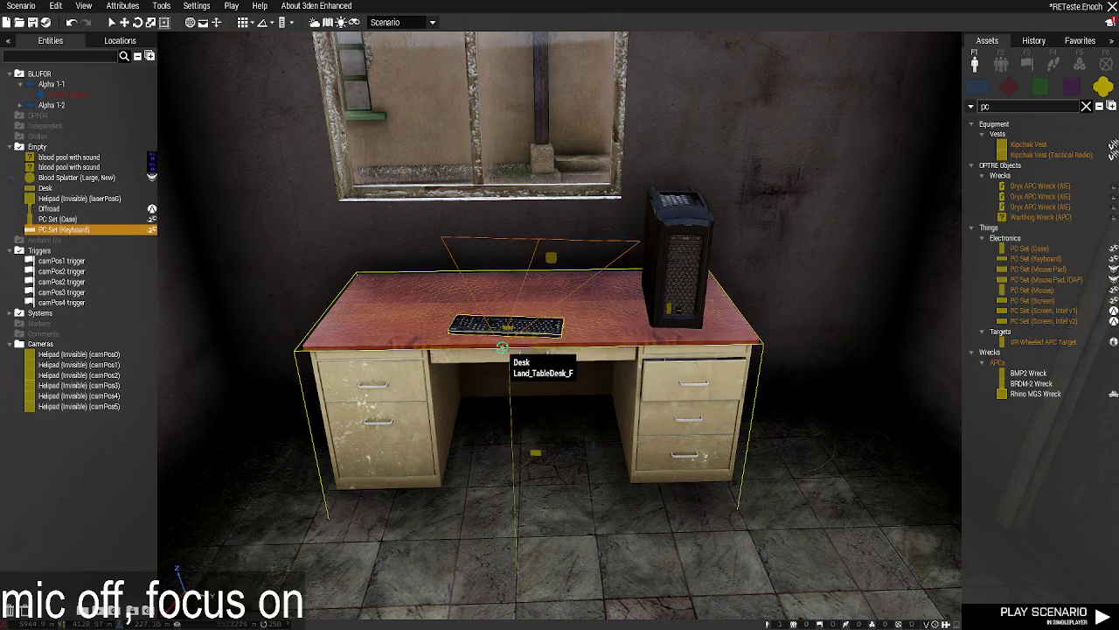
left_click_drag(532, 238, 521, 236)
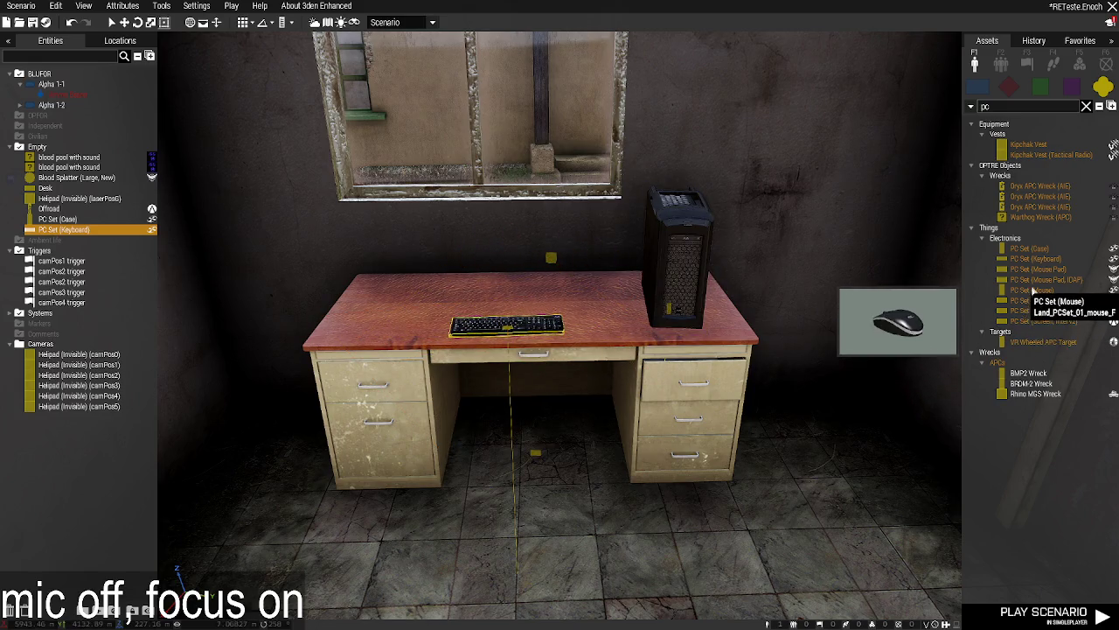
Add a PC mouse and monitor to the desk, then move camPos5 to the monitor by the window sill.
mouse_move(1032, 289)
left_mouse_down()
mouse_move(887, 312)
mouse_move(600, 315)
left_mouse_up()
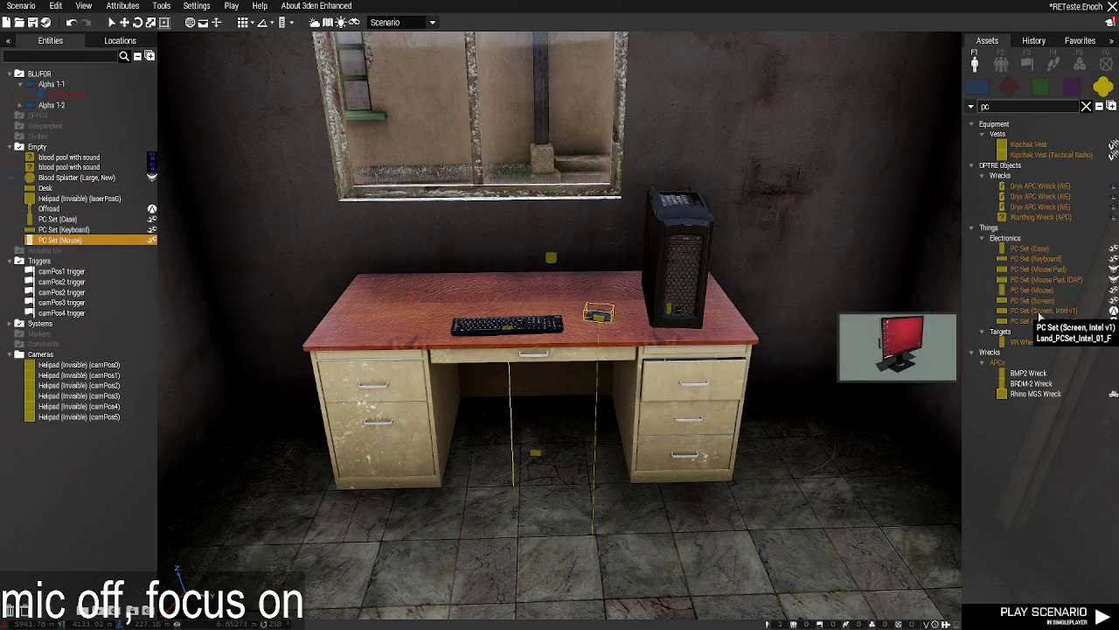
mouse_move(1039, 304)
left_mouse_down()
mouse_move(483, 293)
mouse_move(509, 299)
mouse_move(477, 317)
mouse_move(507, 178)
left_mouse_up()
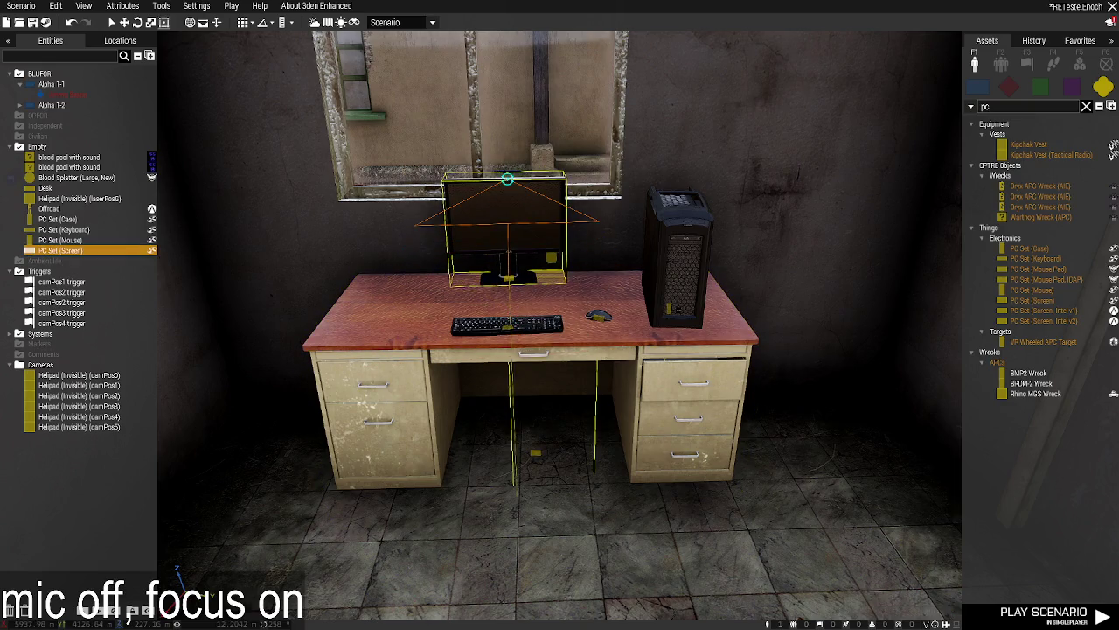
mouse_move(549, 262)
left_mouse_down()
mouse_move(501, 277)
mouse_move(506, 177)
left_mouse_up()
scroll(505, 167, "up", 5)
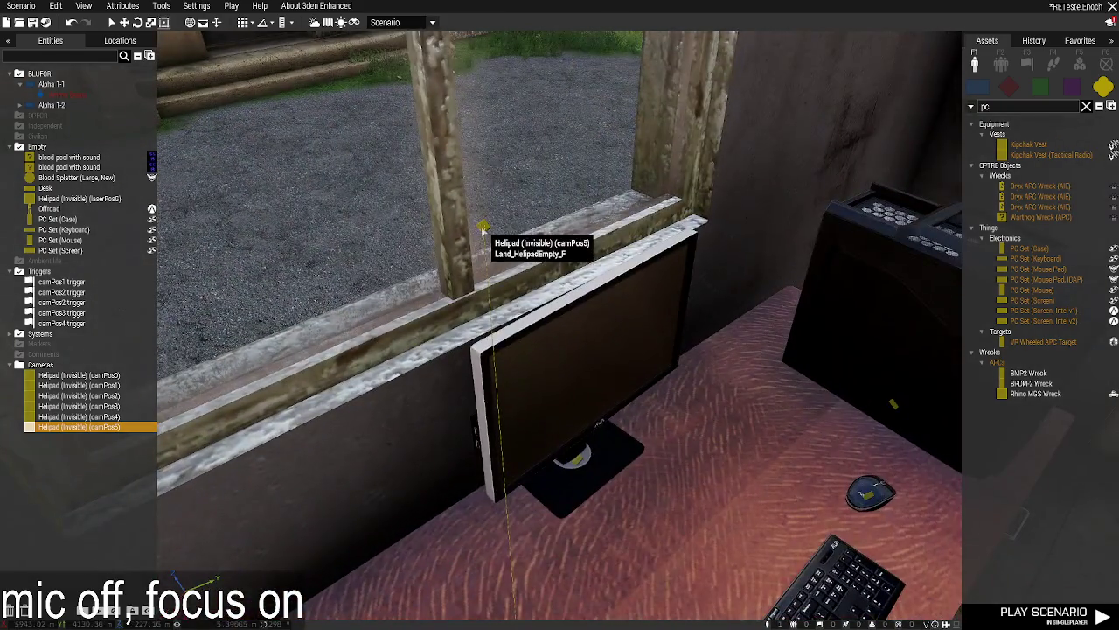
mouse_move(485, 228)
left_mouse_down()
mouse_move(571, 249)
mouse_move(579, 235)
left_mouse_up()
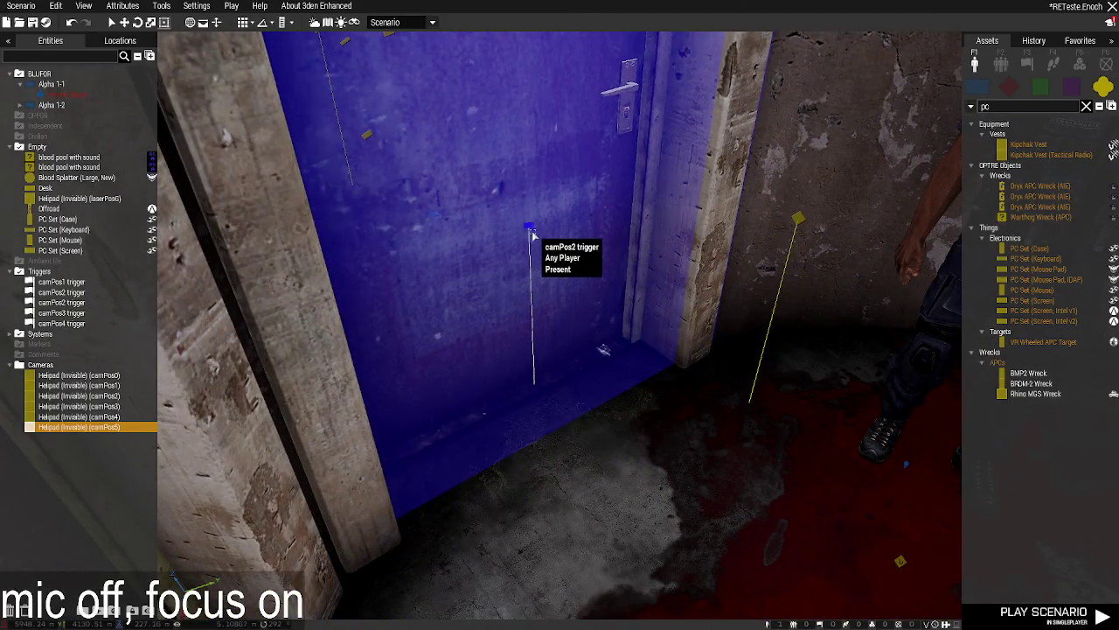
Review the camPos2 trigger's attributes and keep them unchanged.
double_click(530, 229)
scroll(523, 319, "down", 5)
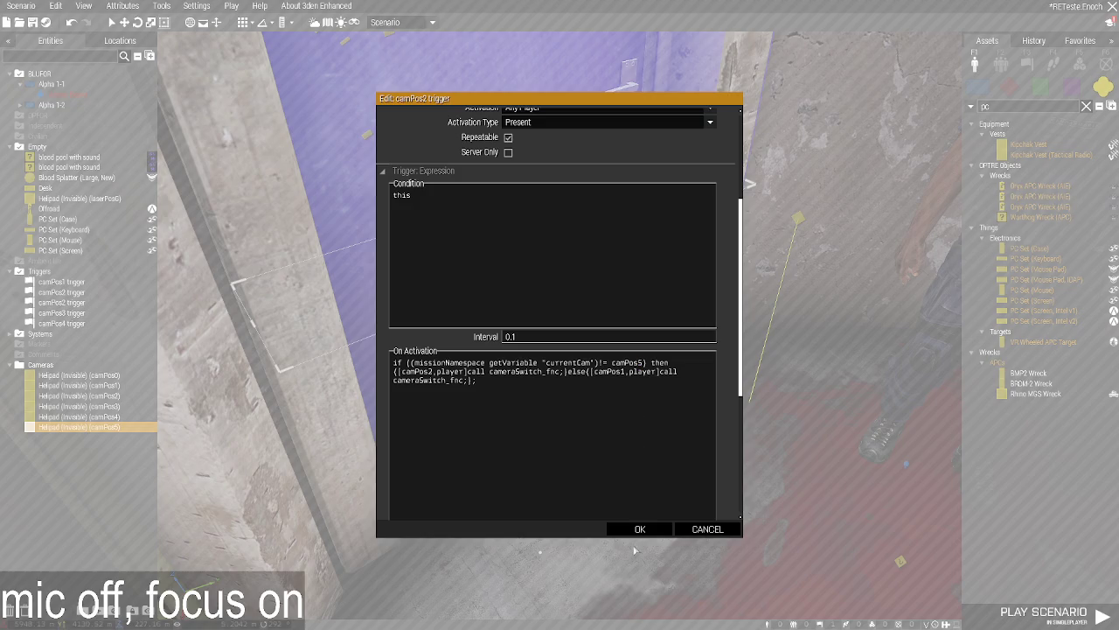
left_click(639, 529)
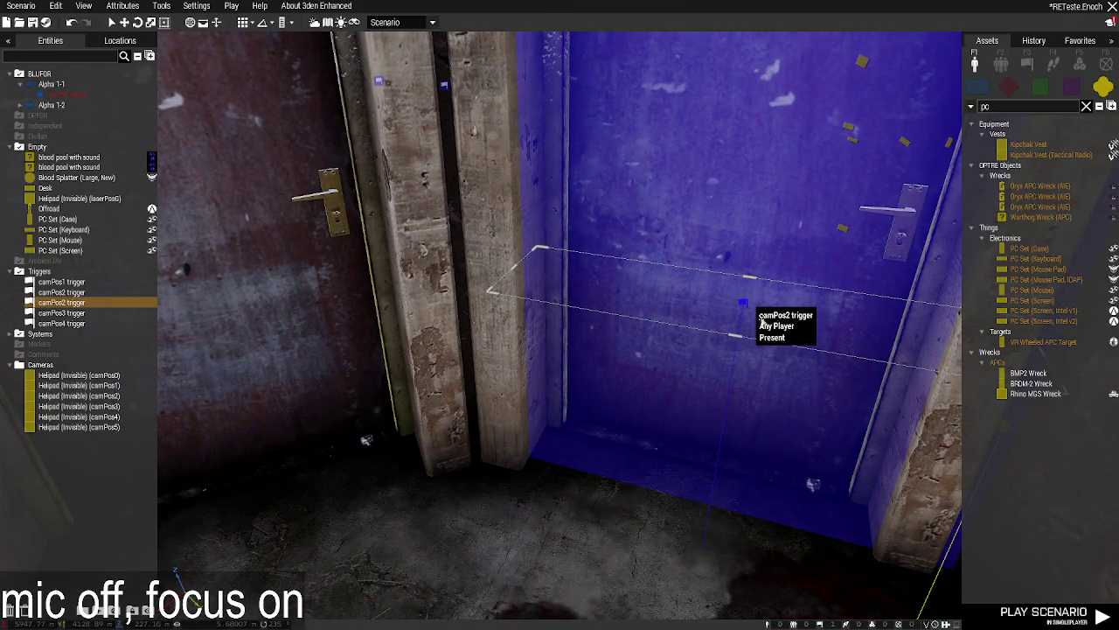
Paste a copy of the camPos2 trigger, turn it parallel to the next cell door, and set it across the threshold.
key("a")
key("ctrl+shift+v")
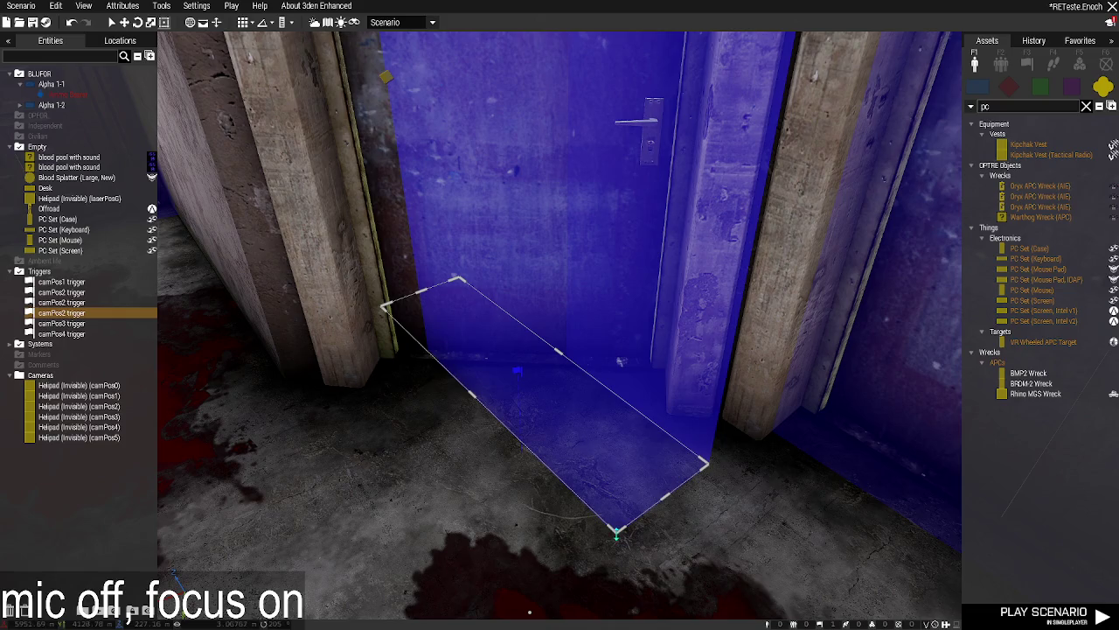
mouse_move(618, 541)
left_mouse_down()
mouse_move(750, 487)
mouse_move(755, 454)
mouse_move(782, 431)
left_mouse_up()
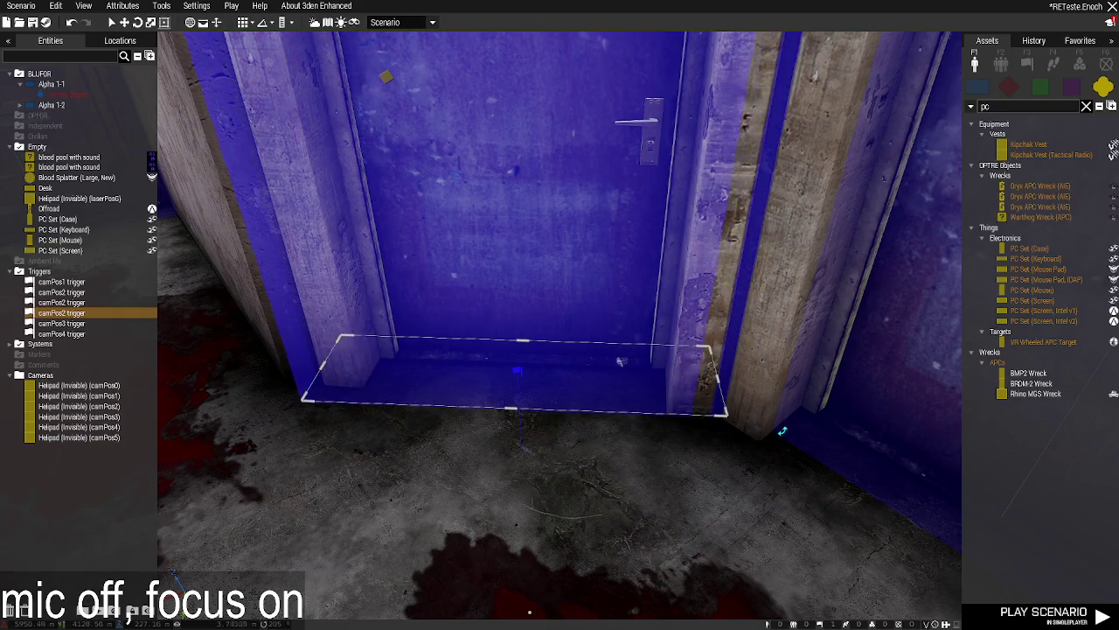
left_click_drag(521, 374, 522, 349)
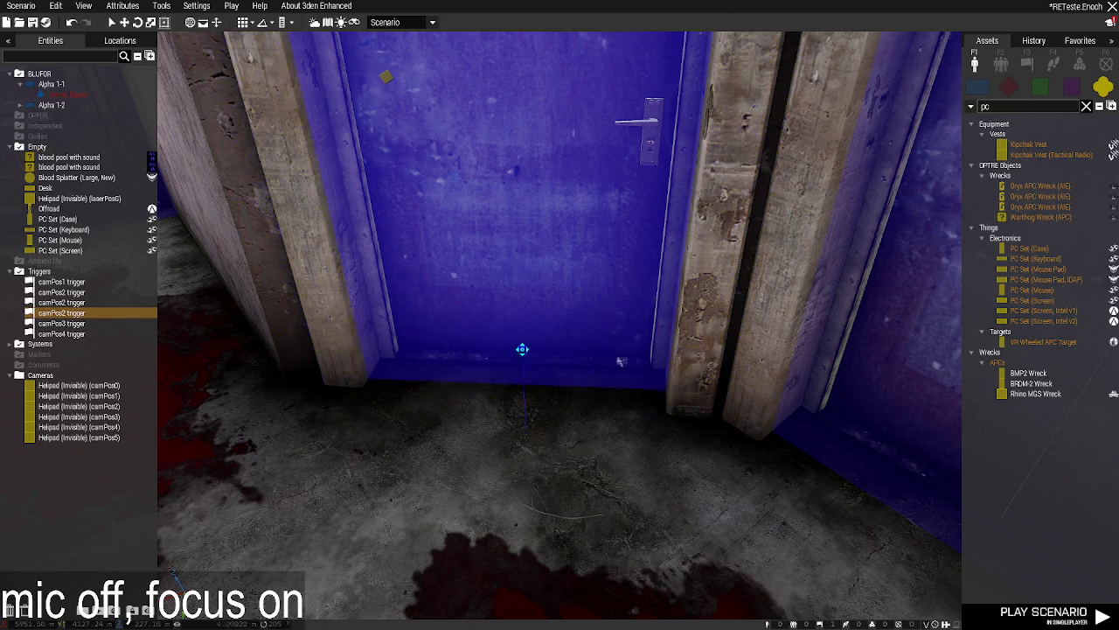
key("s")
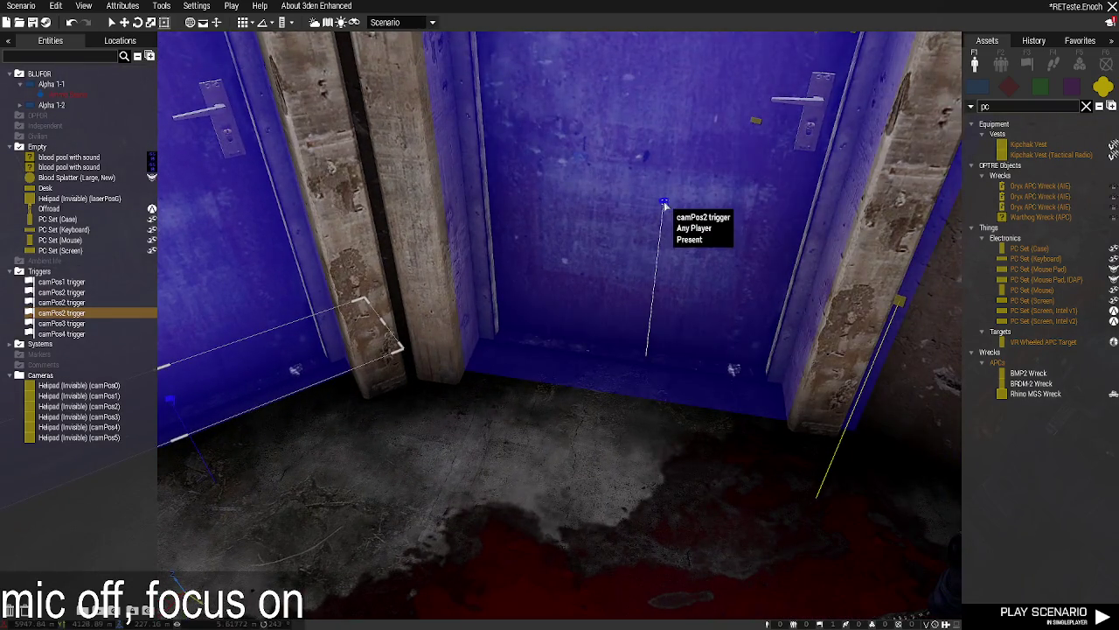
left_click_drag(665, 204, 665, 188)
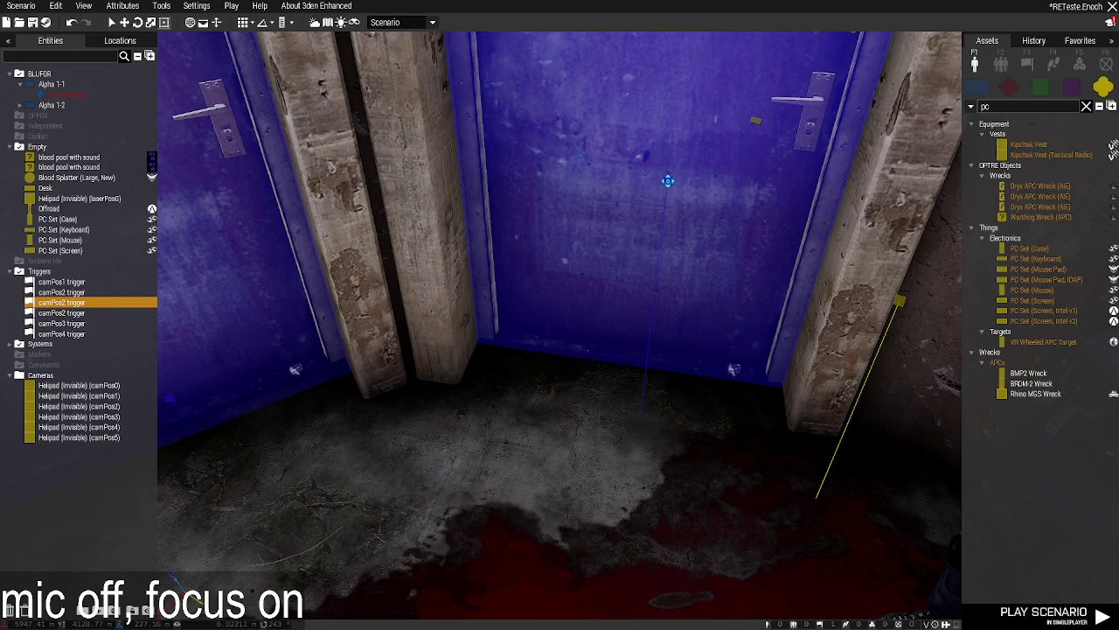
Fly the view around the door to check the trigger, then into the room through the window.
key("w")
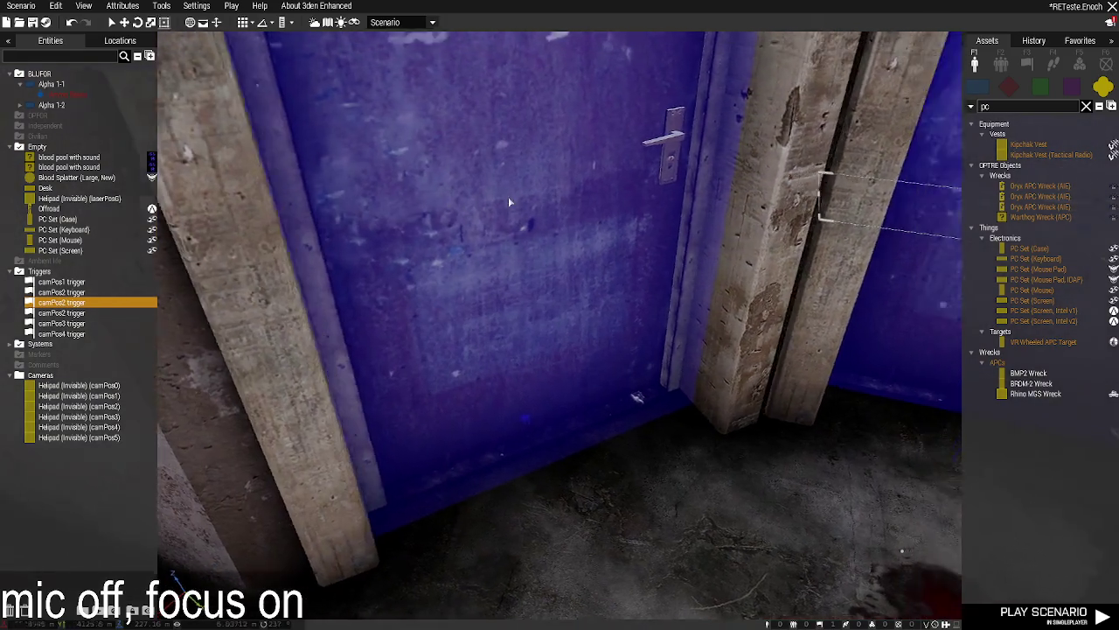
key("s")
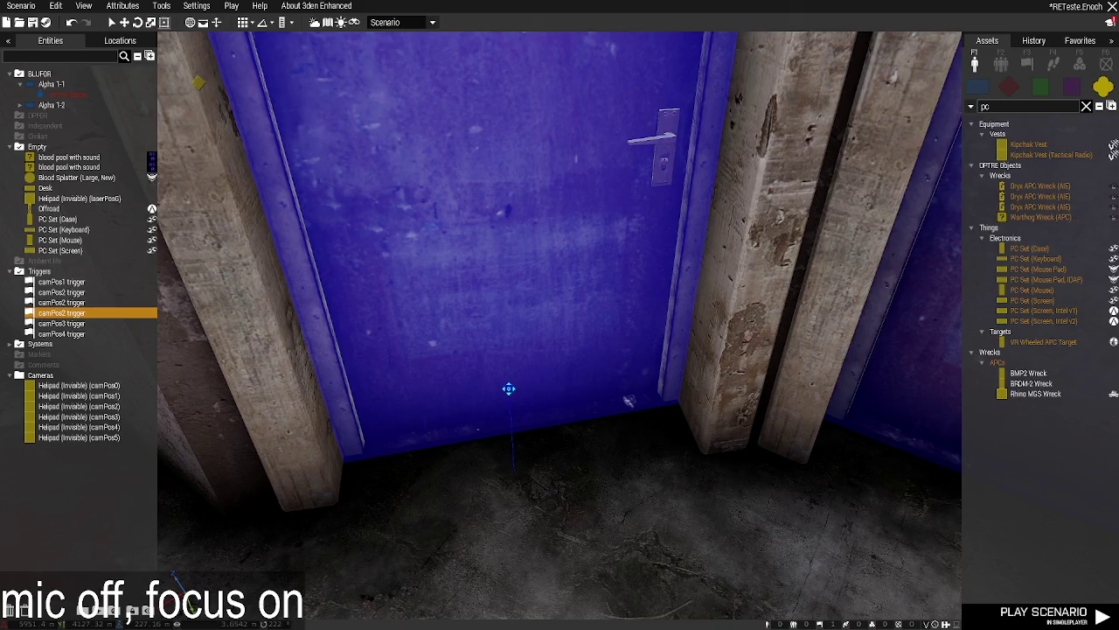
key("w")
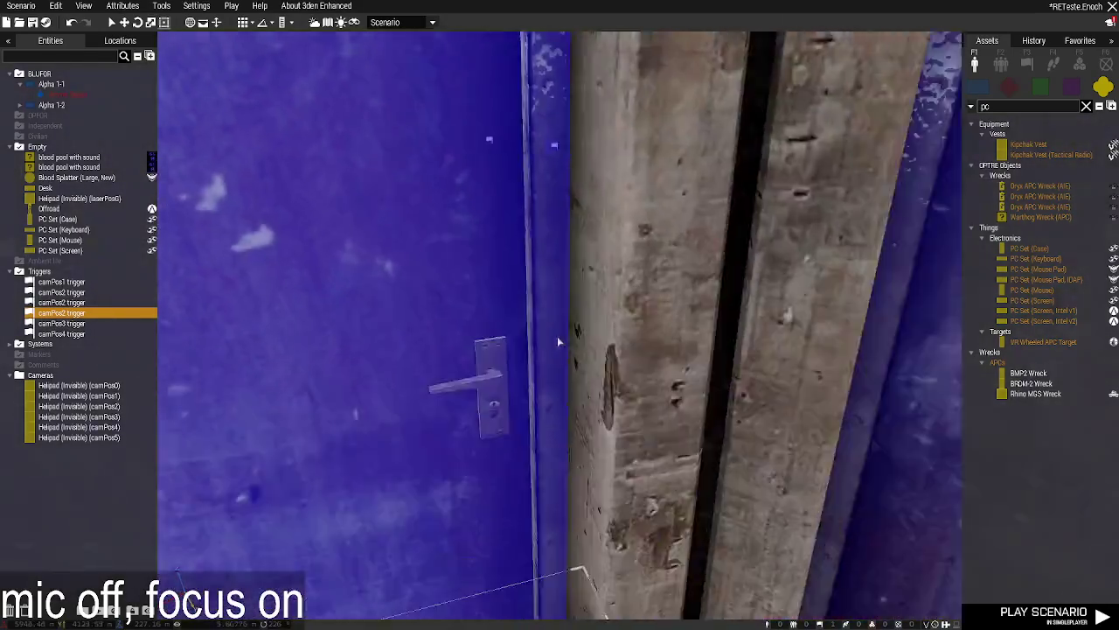
key("s")
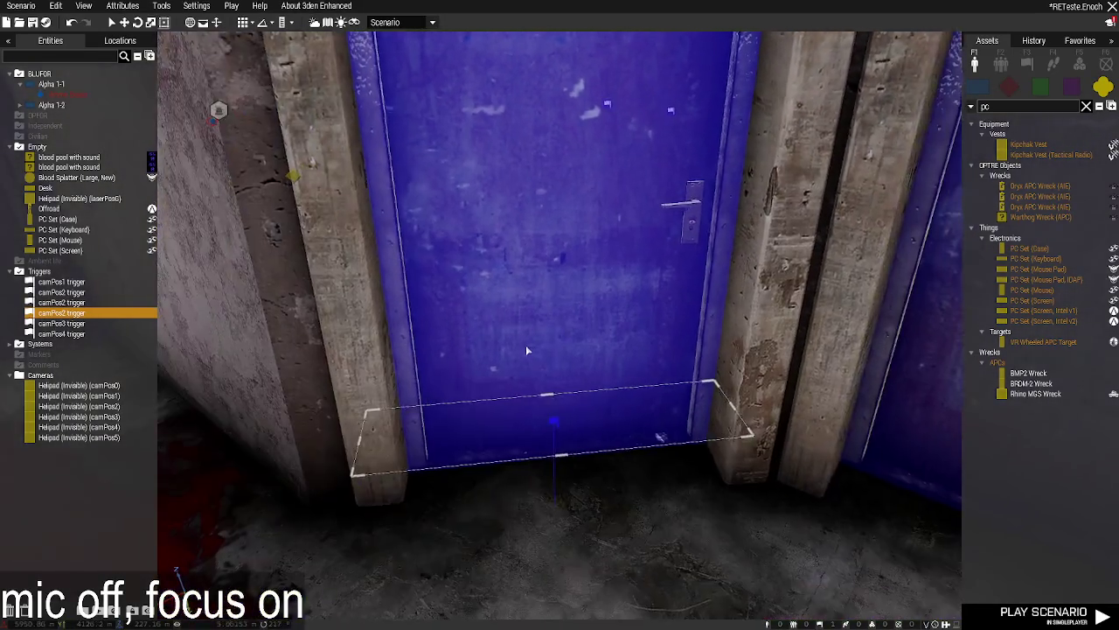
key("w")
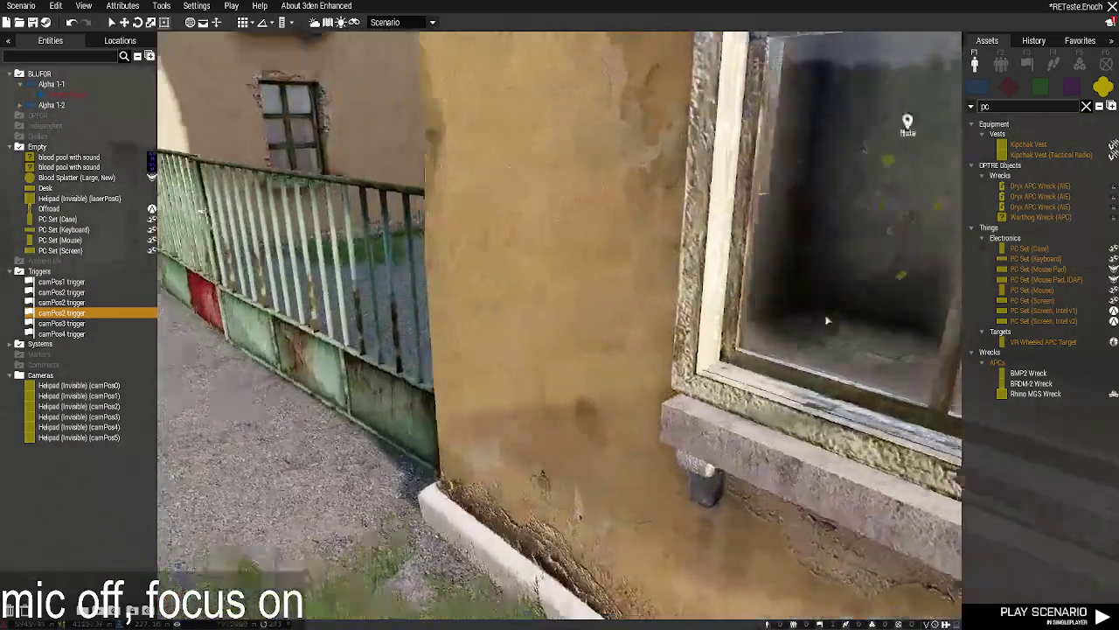
key("d")
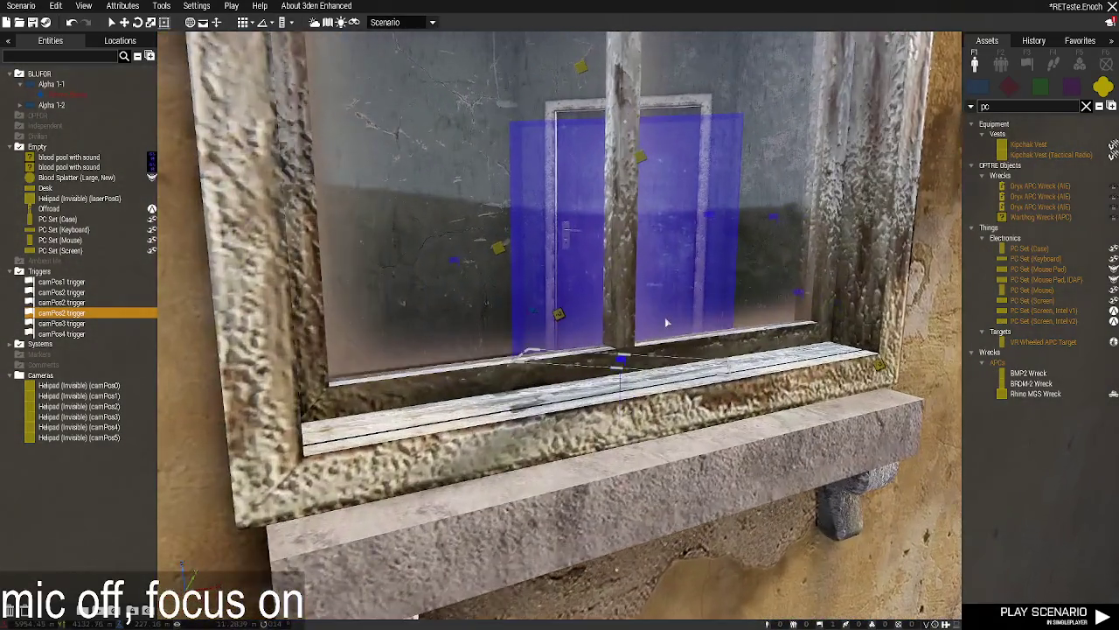
key("w")
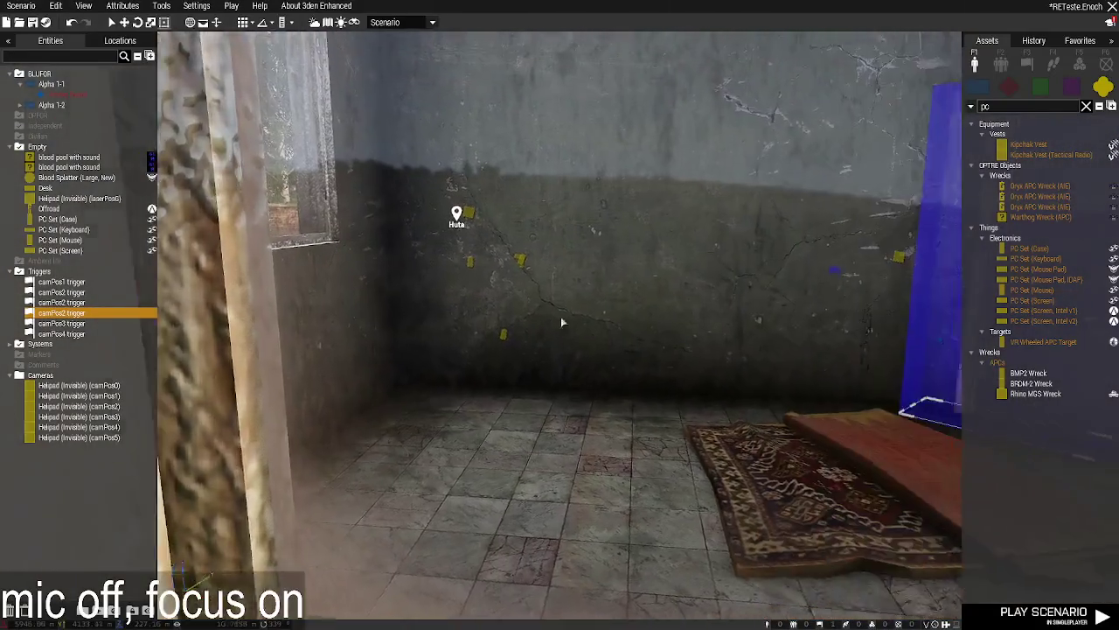
key("s")
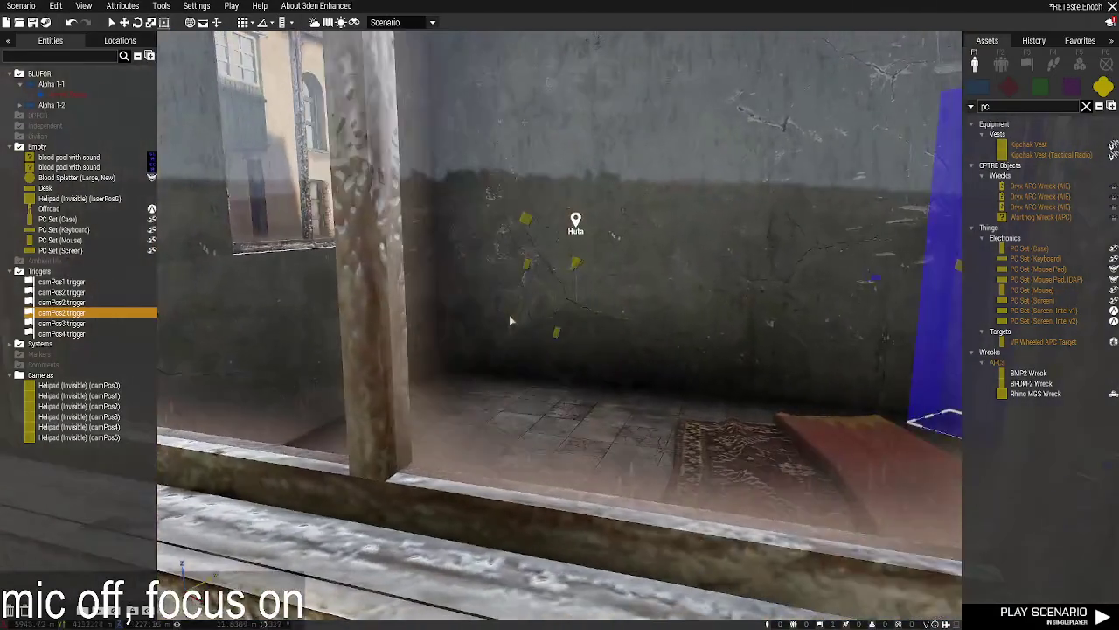
key("w")
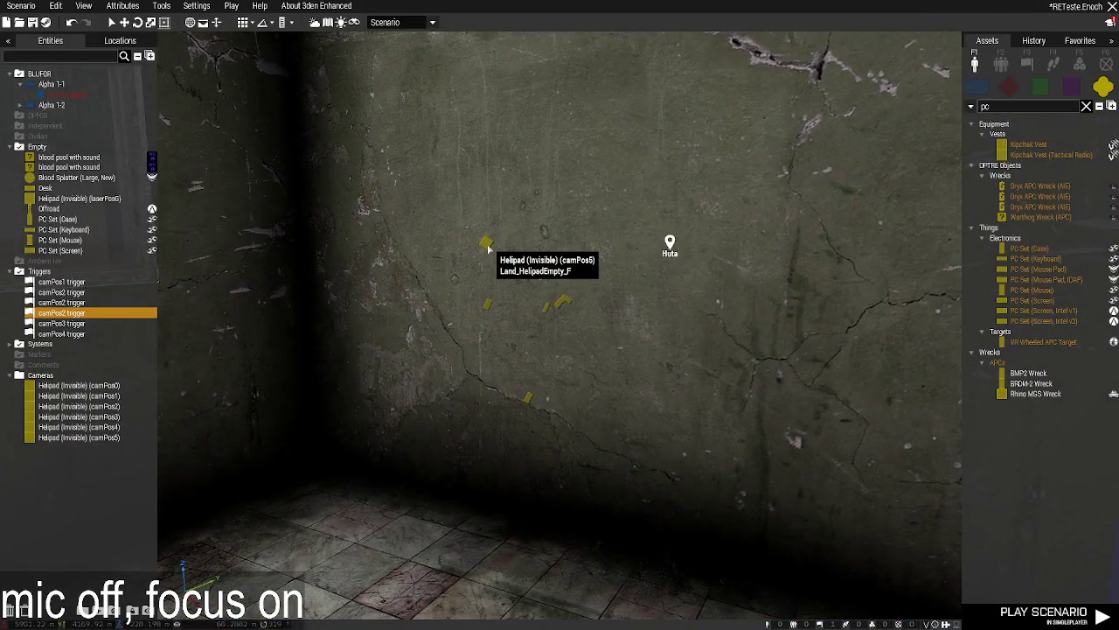
Duplicate the camPos5 helipad marker and move the copy up to the window sill.
left_click(485, 243)
key("s")
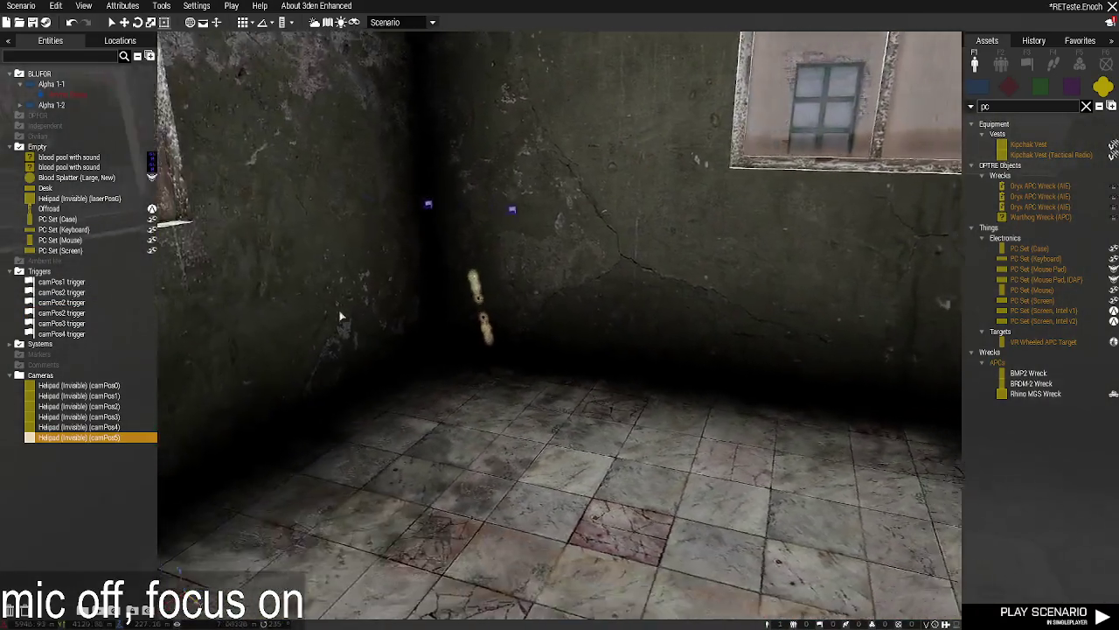
key("a")
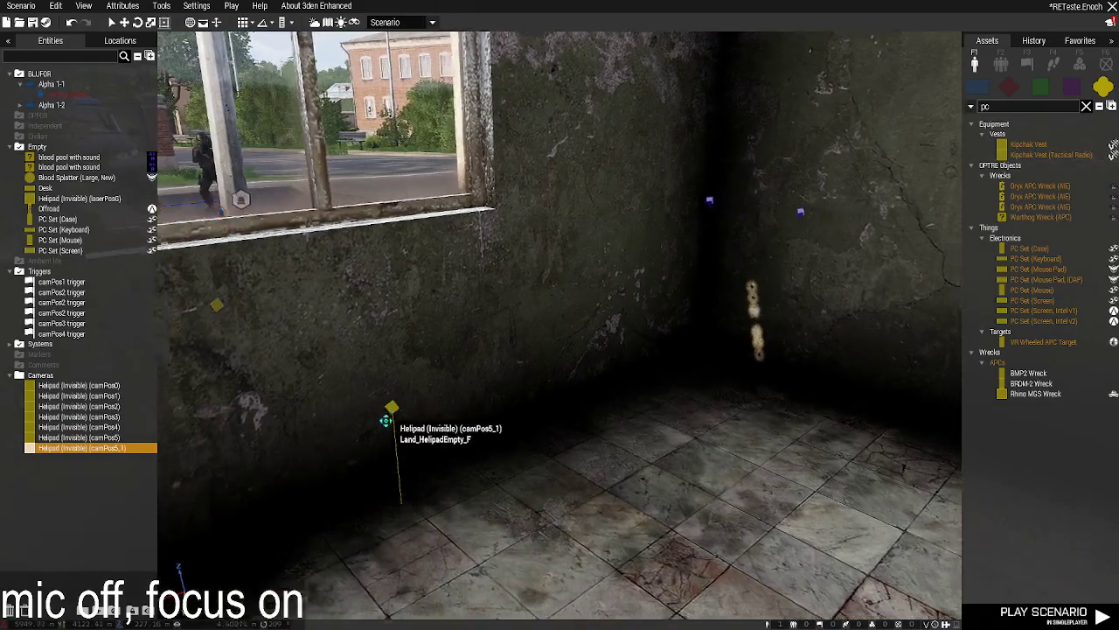
key("w")
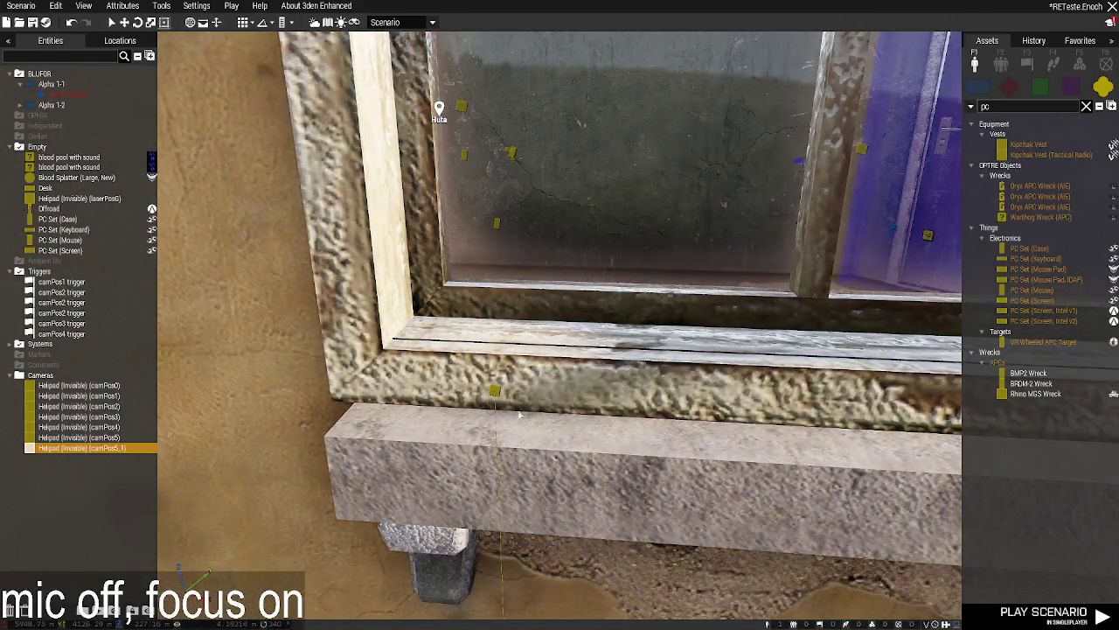
mouse_move(494, 393)
left_mouse_down()
mouse_move(584, 335)
mouse_move(608, 275)
mouse_move(630, 280)
mouse_move(348, 229)
left_mouse_up()
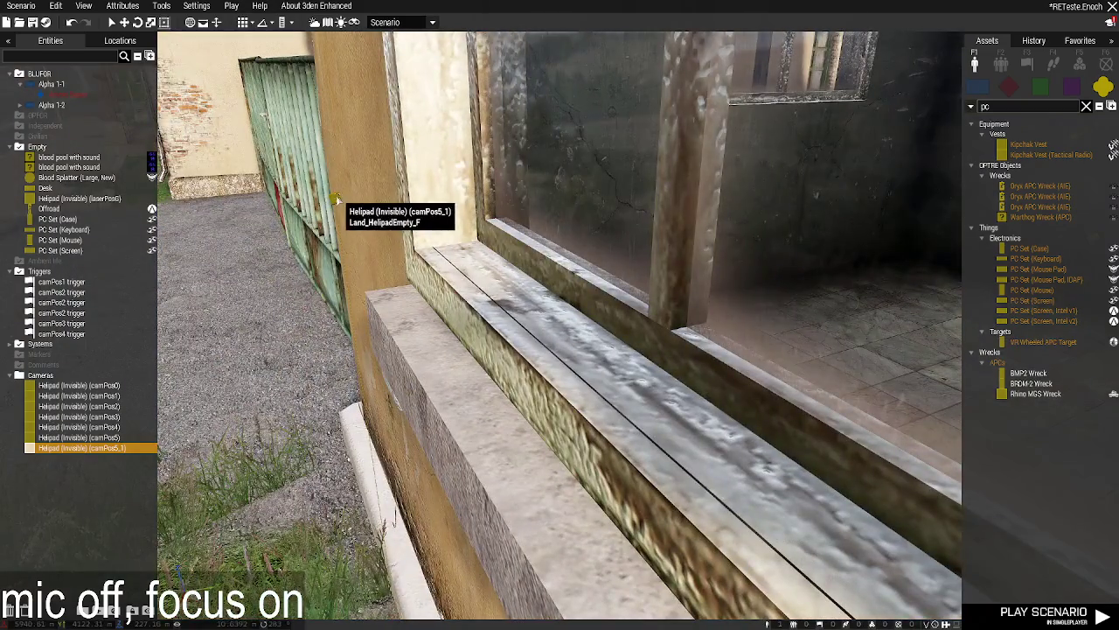
mouse_move(499, 187)
left_mouse_down()
mouse_move(647, 184)
mouse_move(736, 202)
mouse_move(654, 317)
mouse_move(280, 309)
mouse_move(221, 261)
left_mouse_up()
key("w")
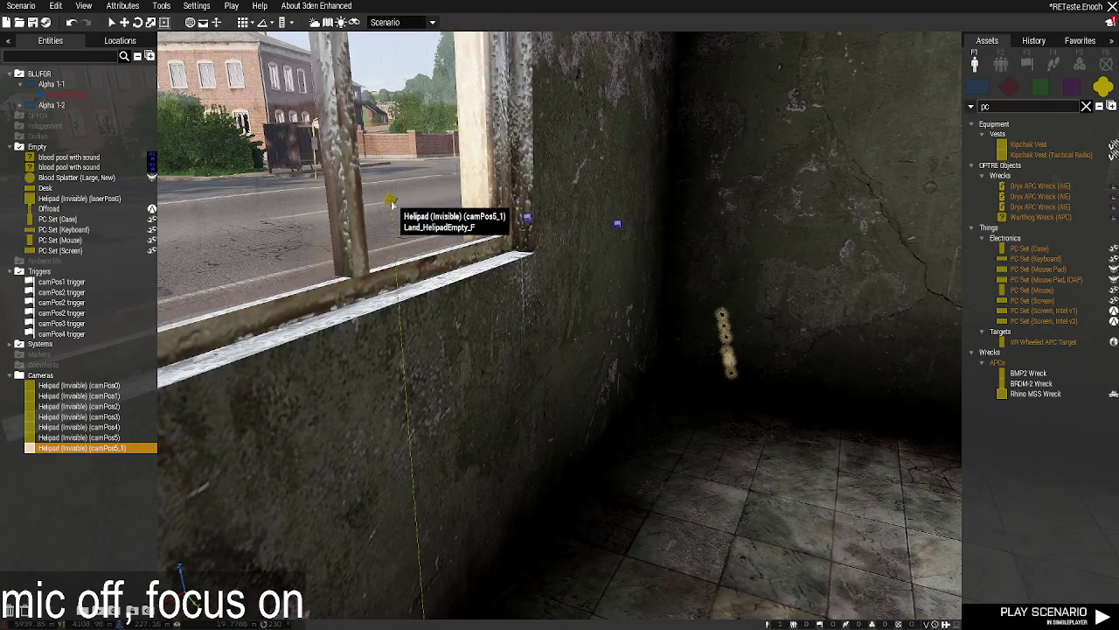
Set the helipad copy's Variable Name to camPos6.
double_click(392, 202)
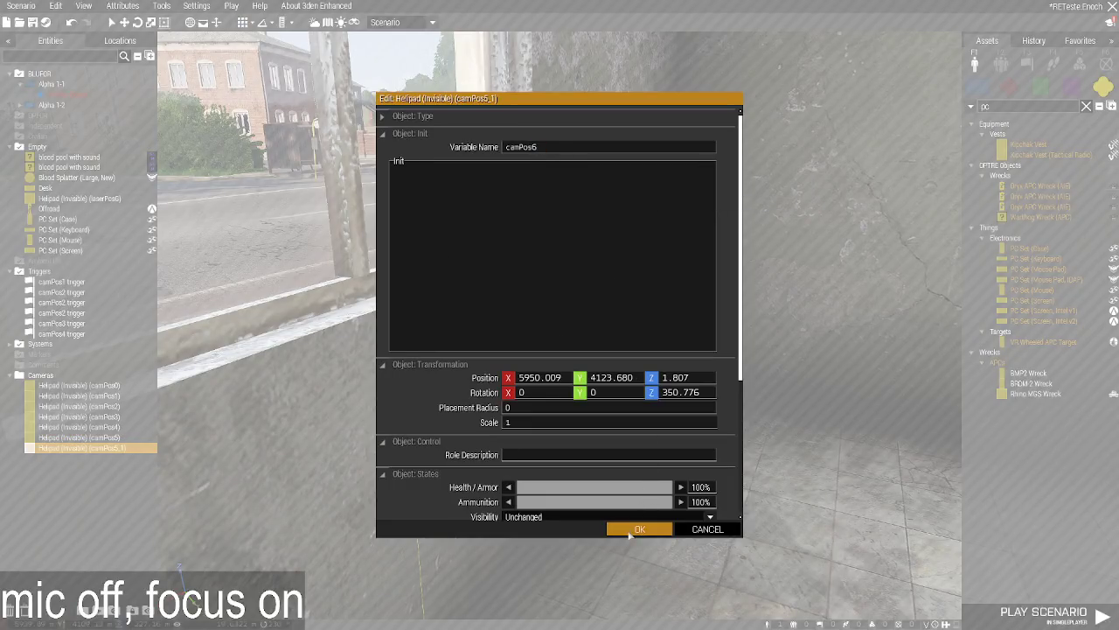
left_click(629, 533)
left_click_drag(566, 379, 704, 395)
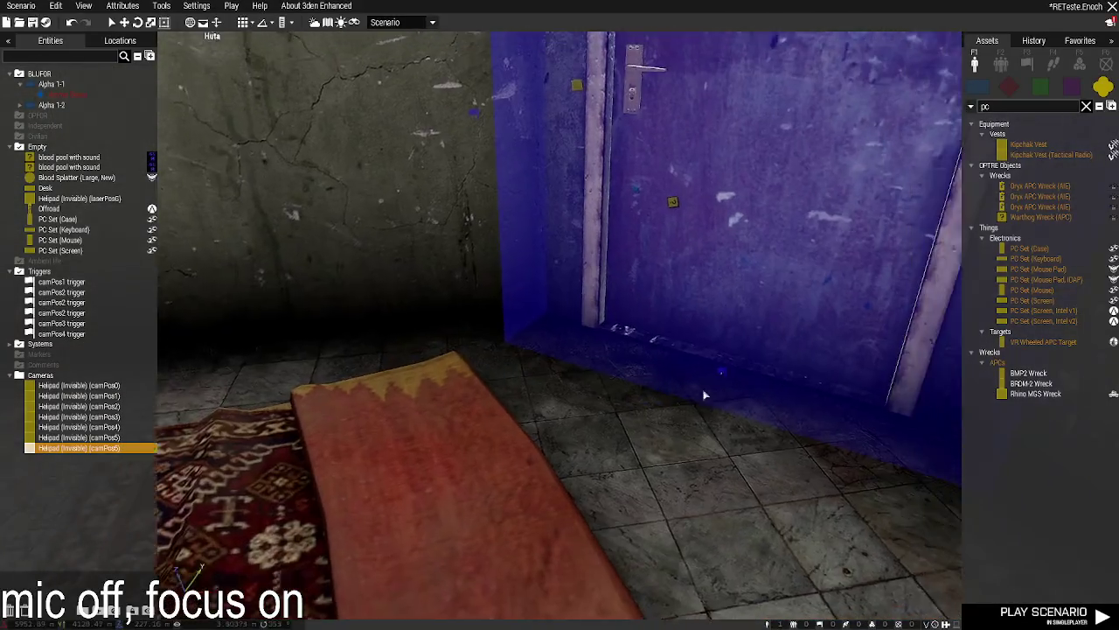
Check the cameraSwitch_fnc activation code on the blue-door trigger and the camPos2 trigger by the soldier.
double_click(693, 381)
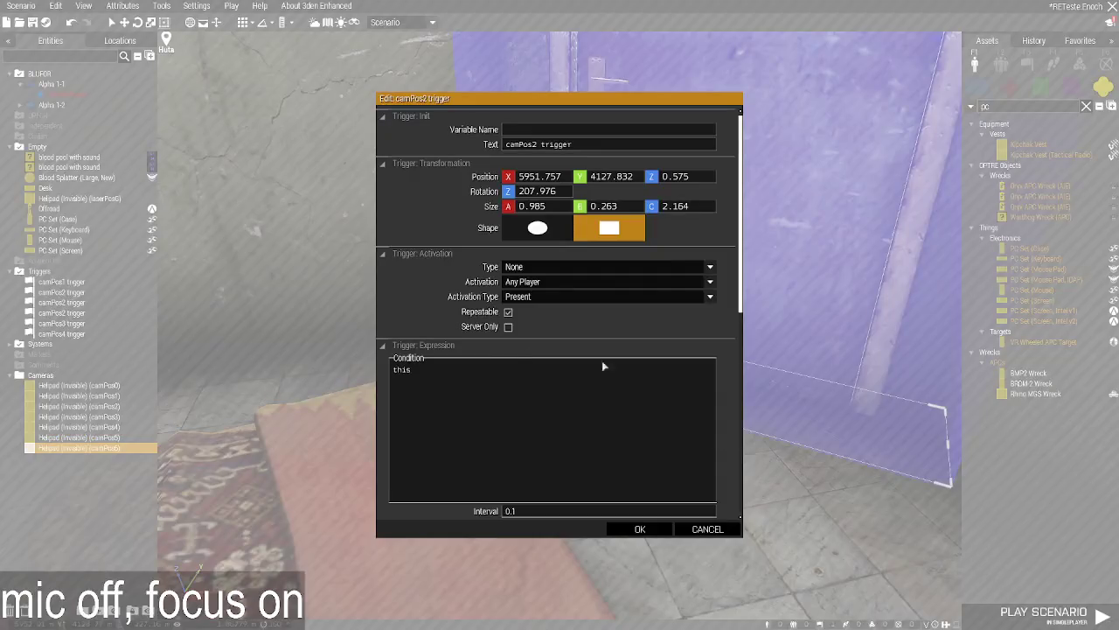
scroll(602, 368, "down", 5)
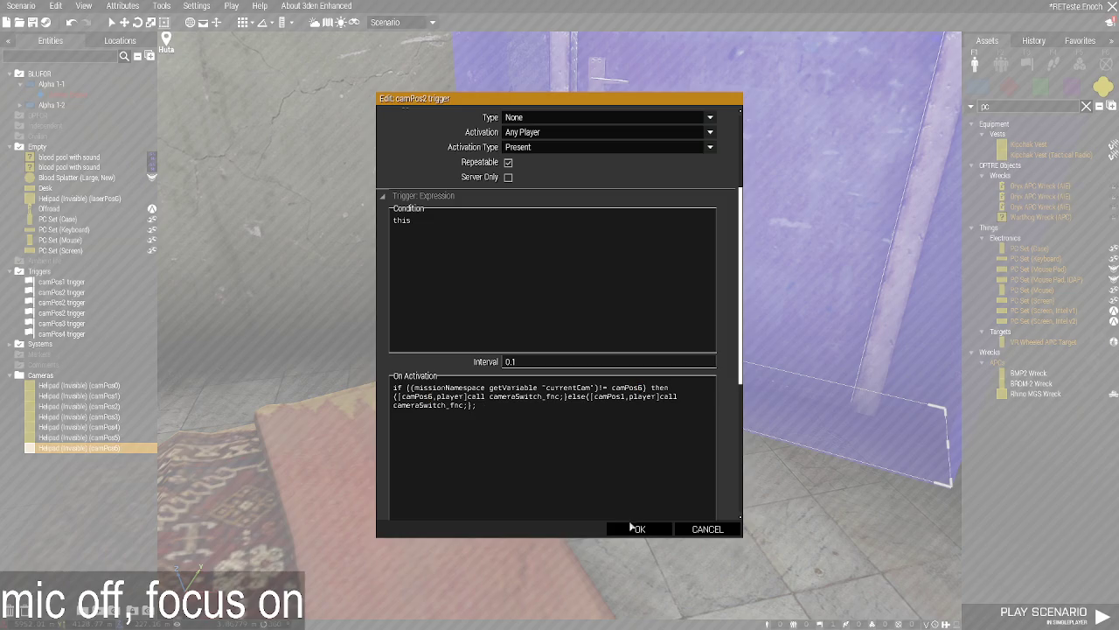
left_click(633, 528)
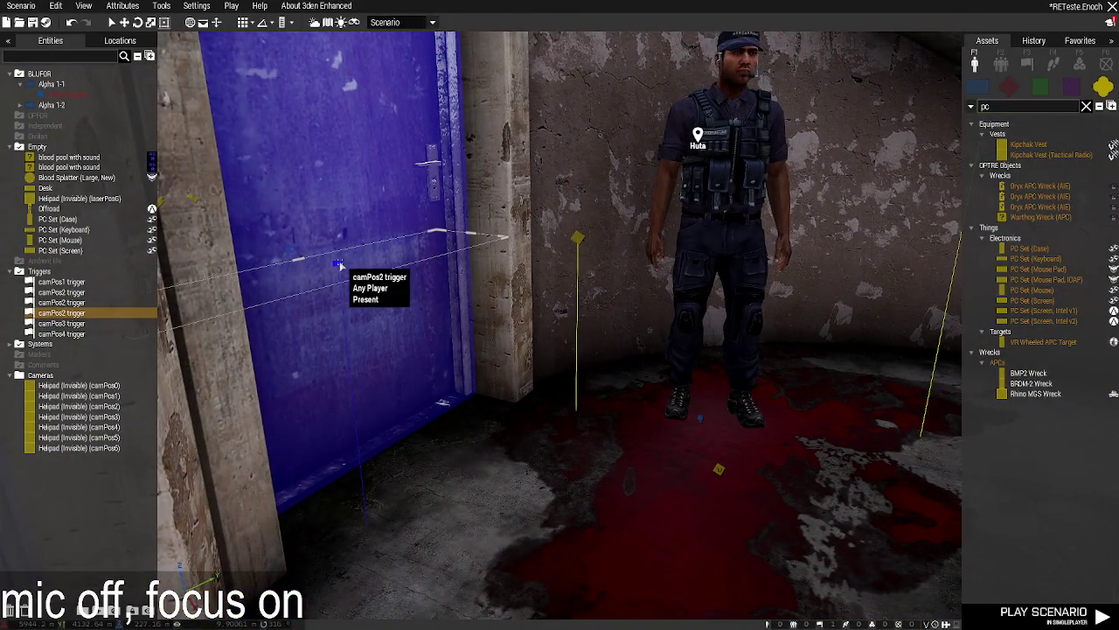
double_click(340, 264)
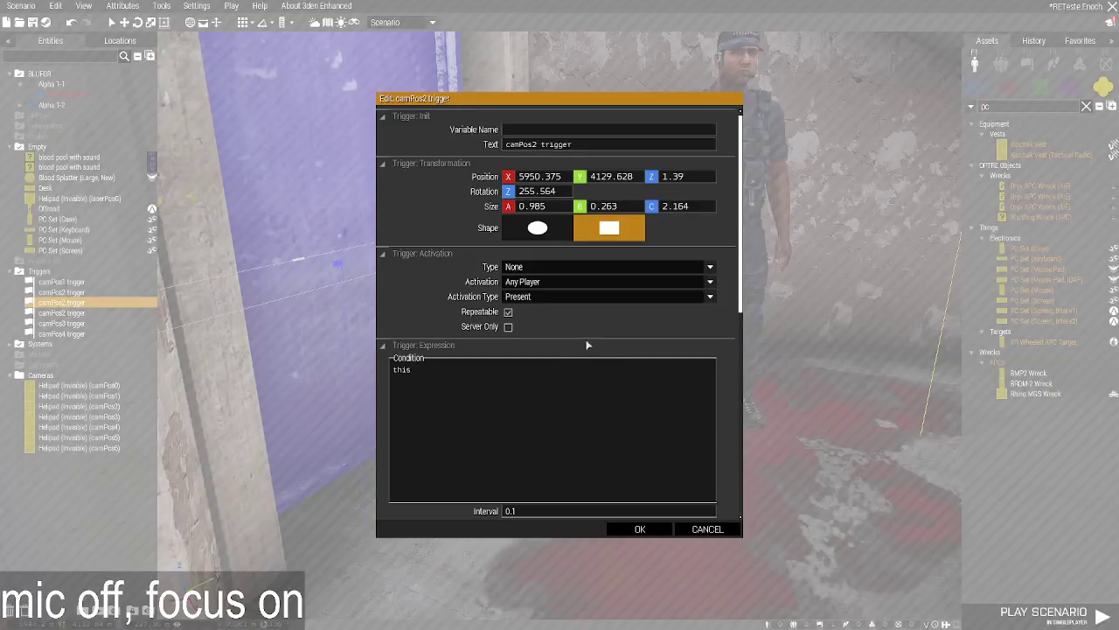
scroll(567, 402, "down", 3)
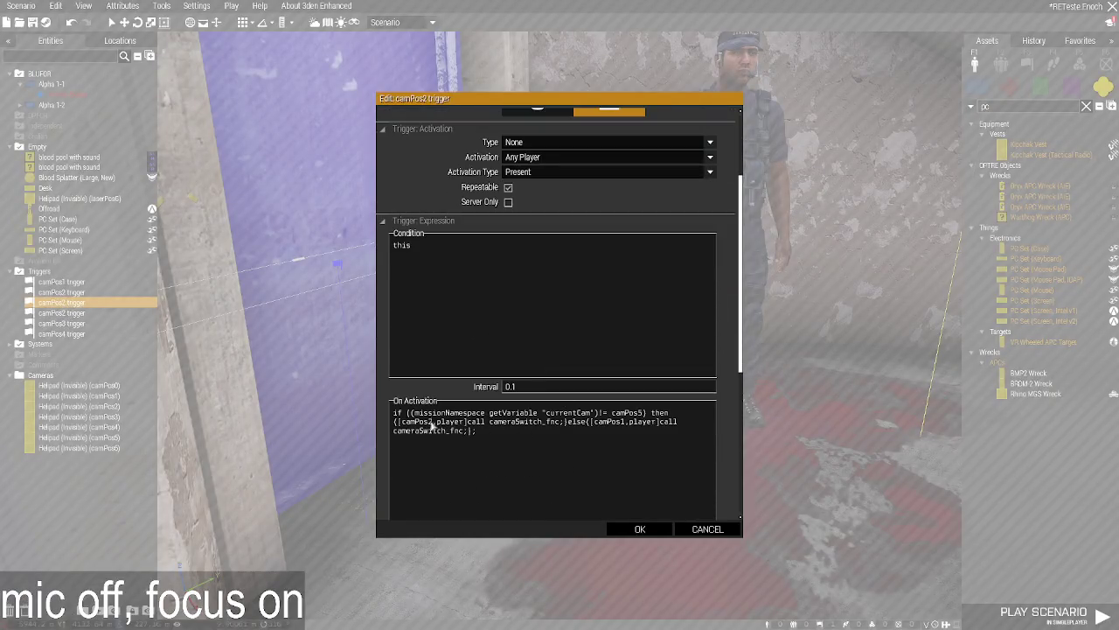
left_click(634, 529)
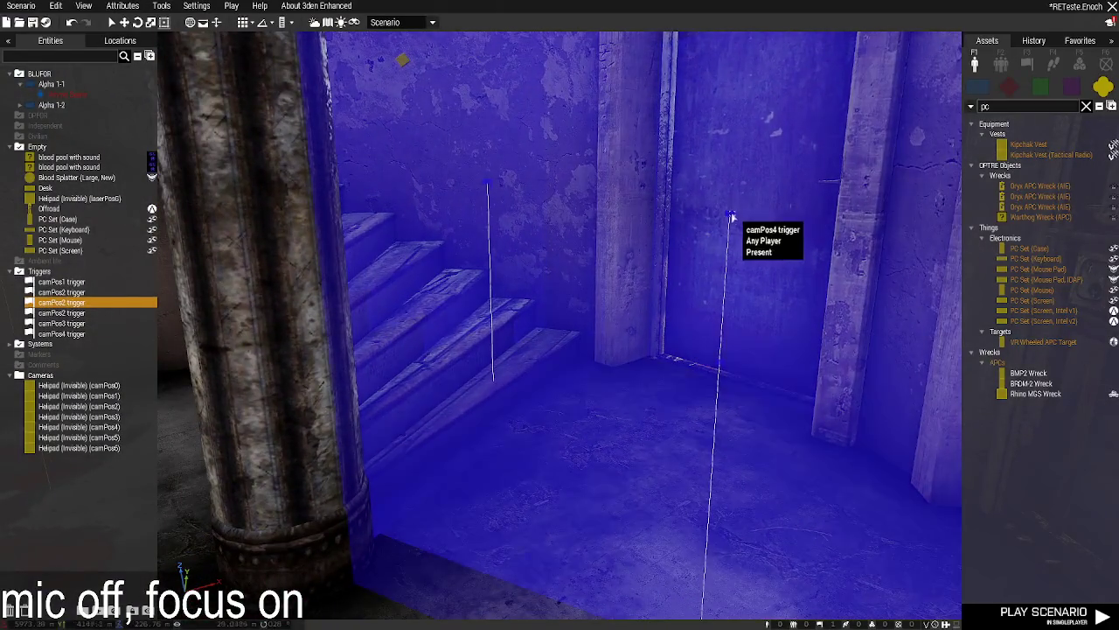
Check the camera-switch activation code on the camPos4 trigger and the second camPos2 trigger.
double_click(731, 216)
scroll(570, 372, "down", 3)
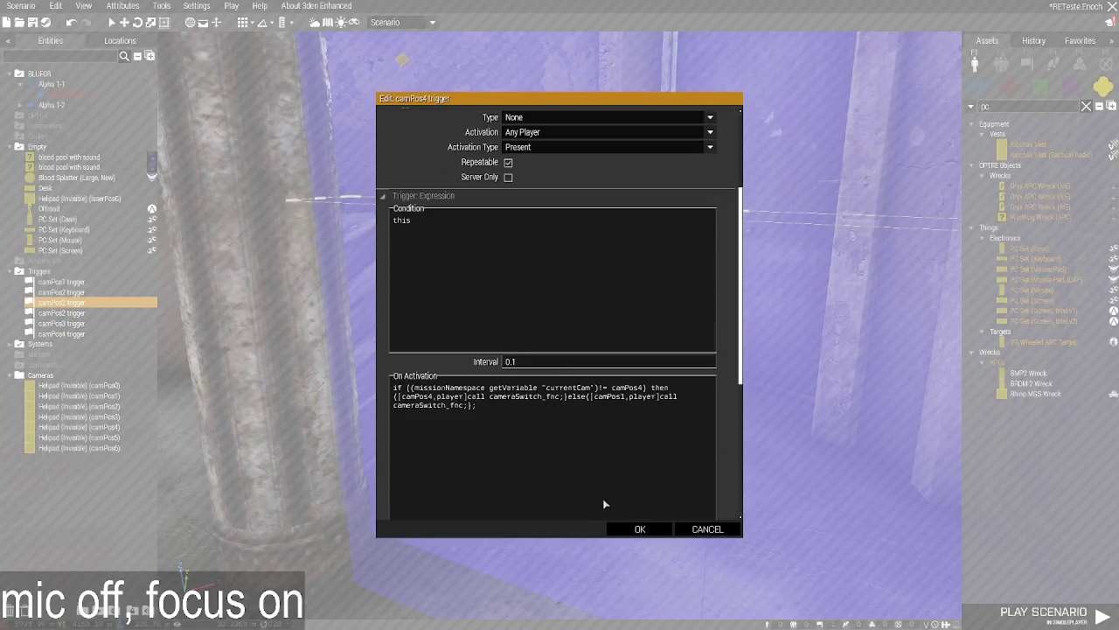
left_click(618, 531)
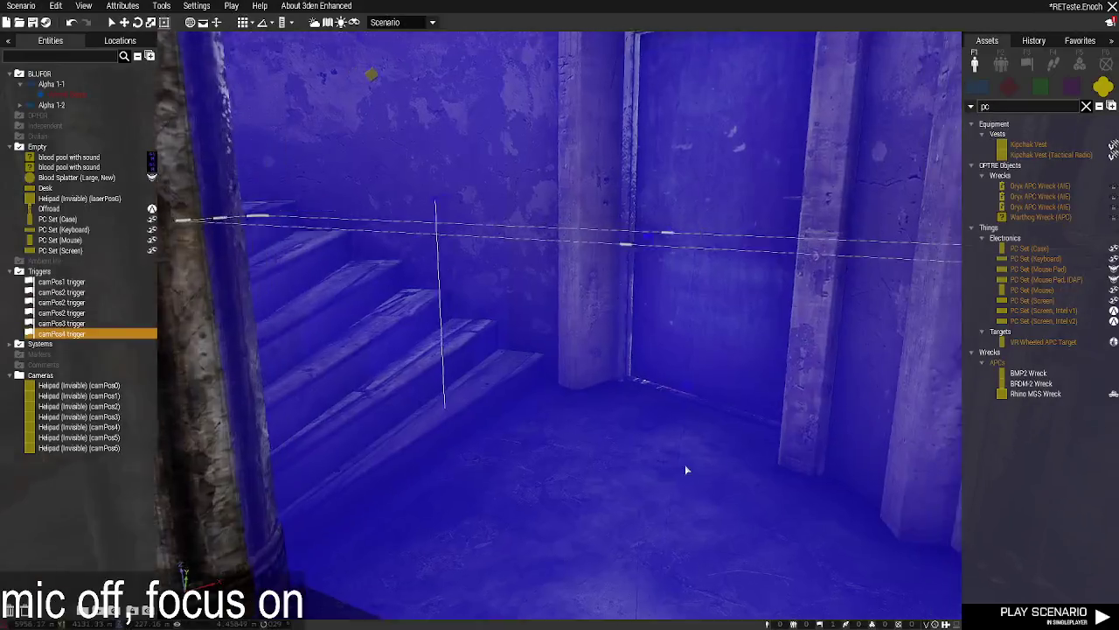
double_click(683, 426)
scroll(529, 413, "down", 5)
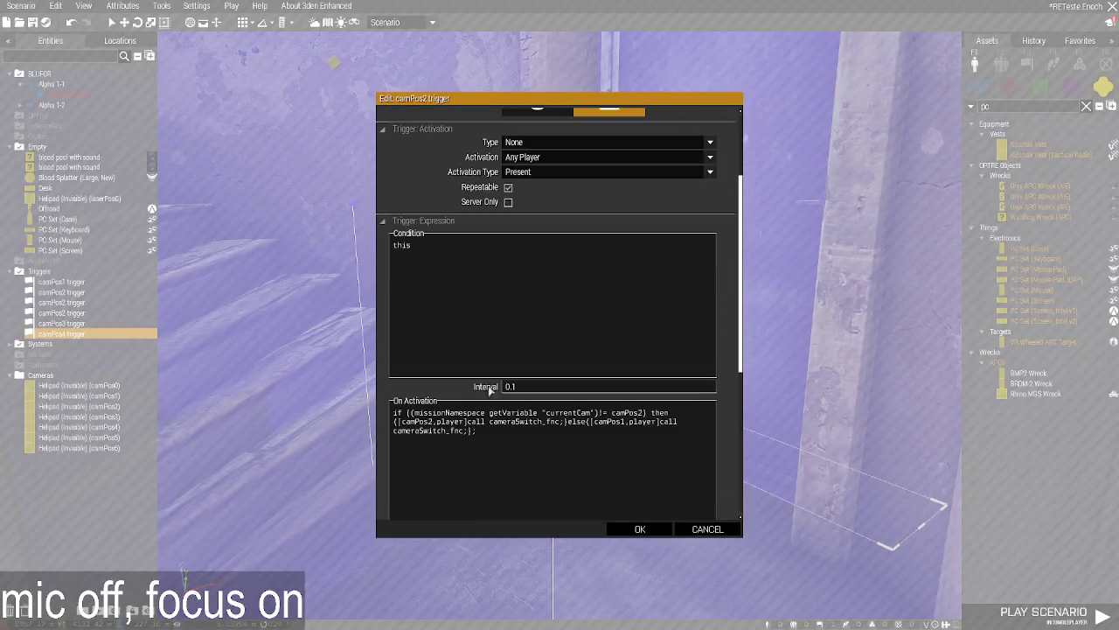
left_click(639, 529)
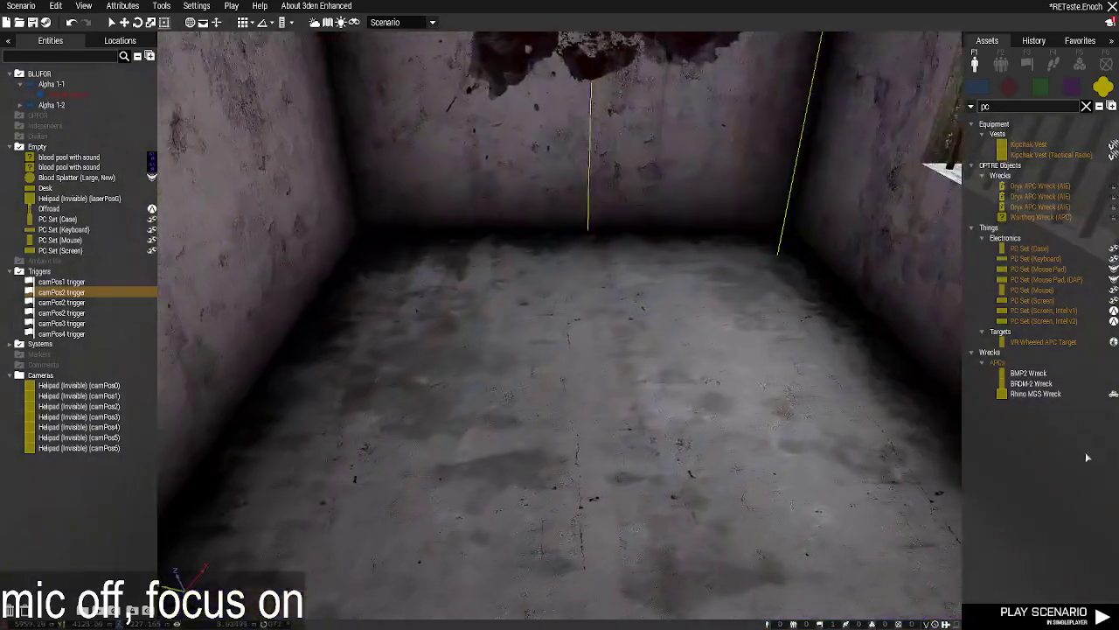
Search the assets for 'bed', place a hospital bed on the cell floor, and clear the search.
type("bunk")
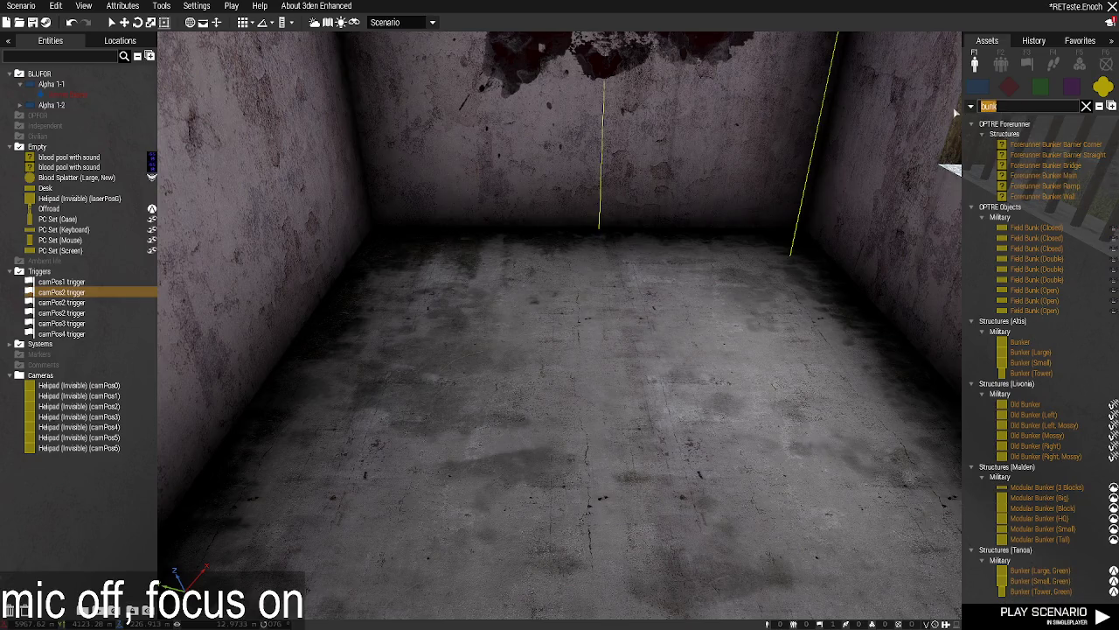
type("bed")
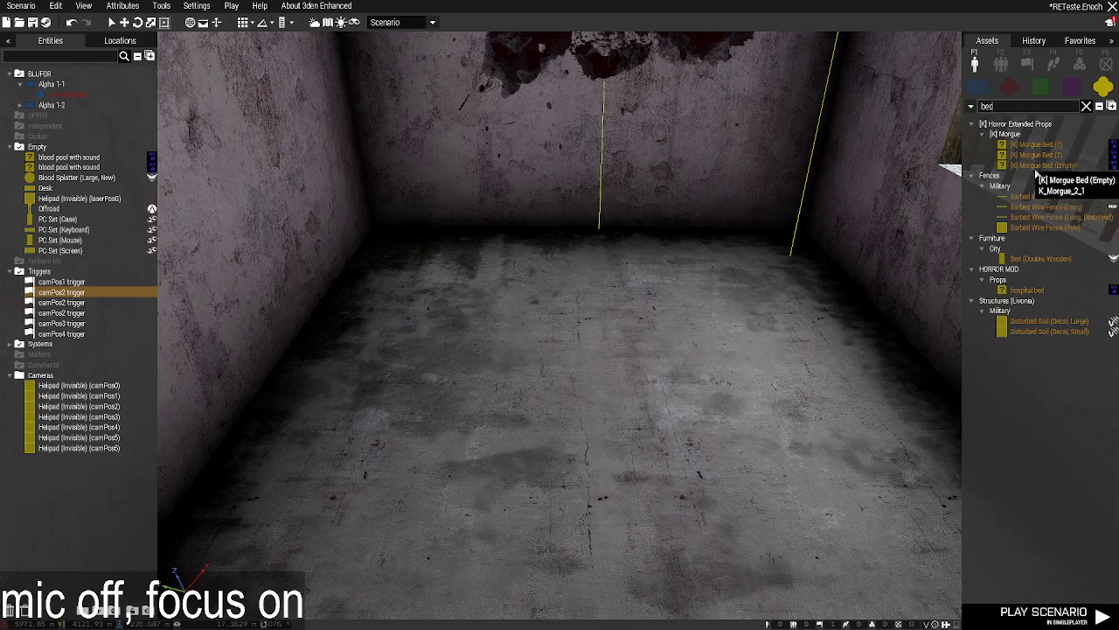
left_click(1024, 293)
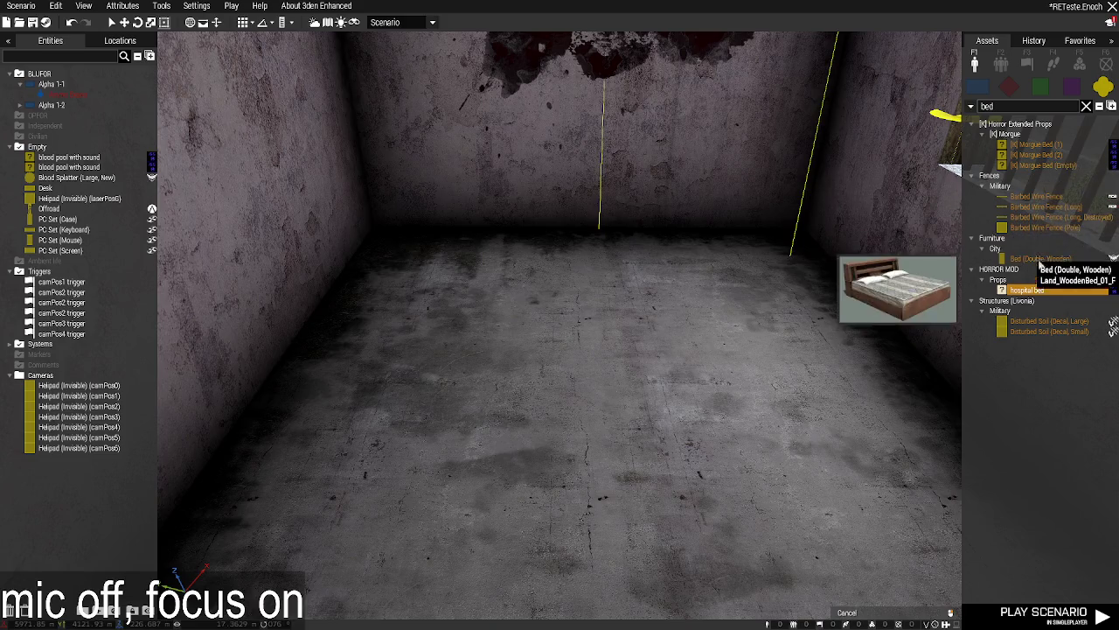
left_click(725, 391)
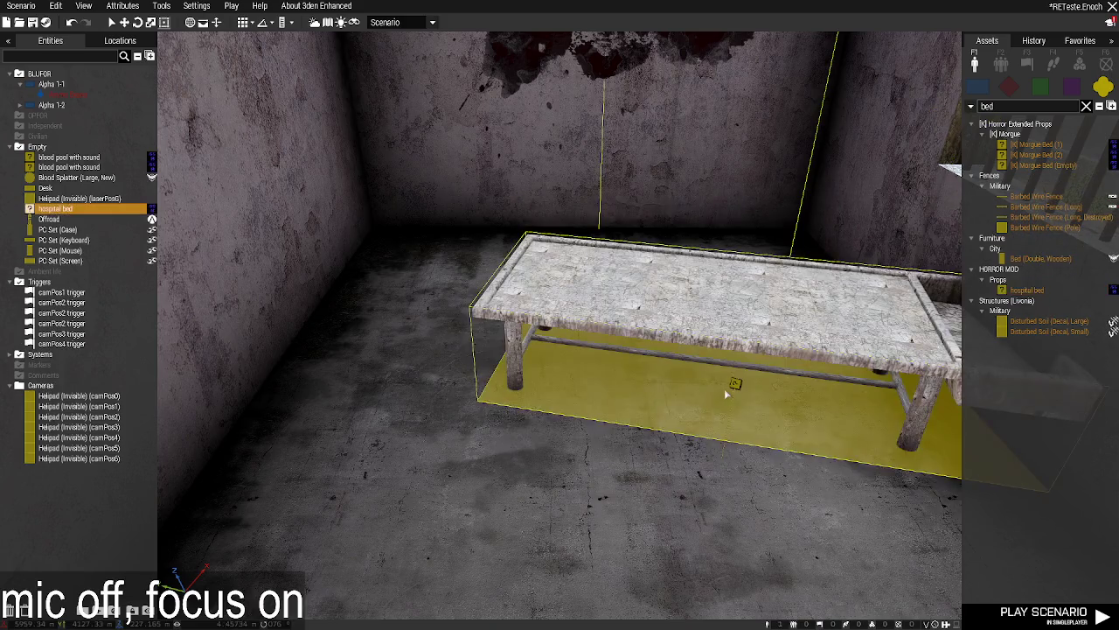
key("Delete")
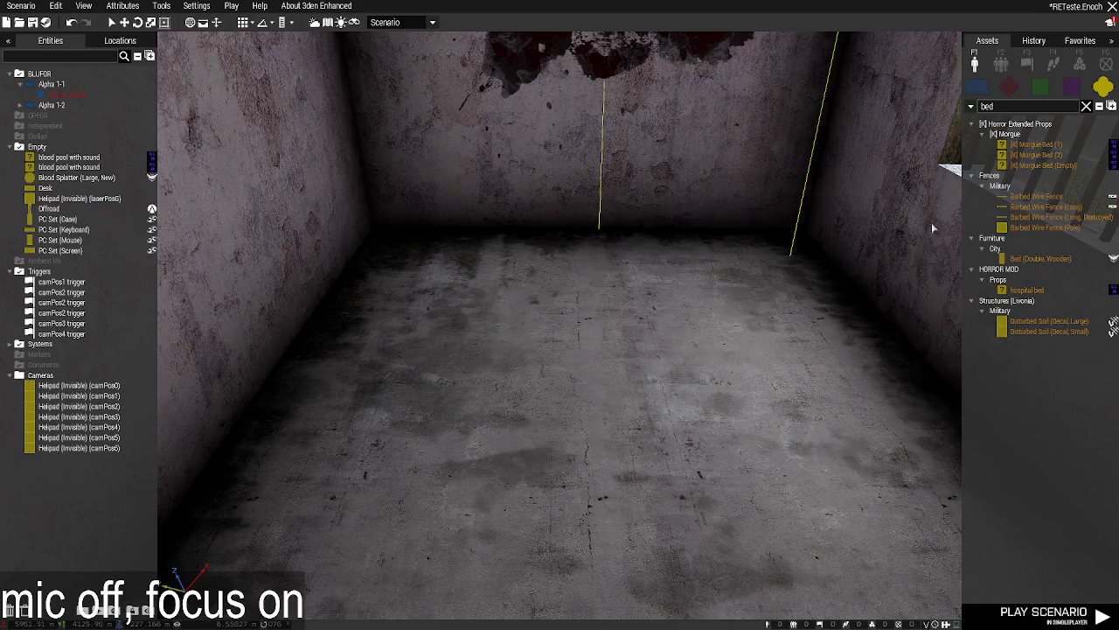
key("BackSpace")
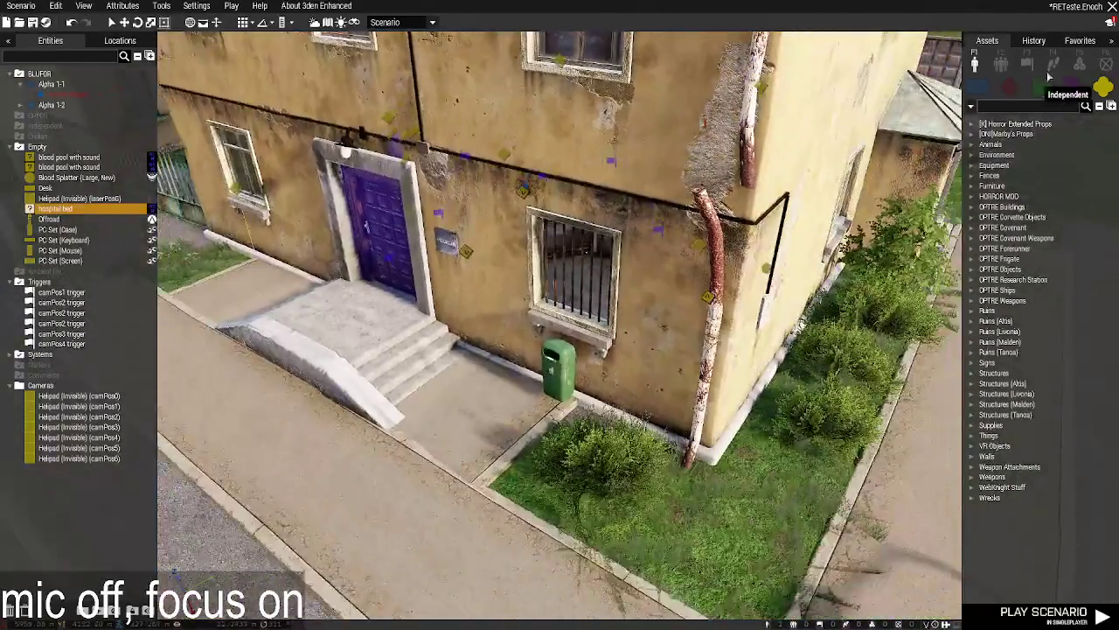
Find the Edit Terrain Object module by searching 'edit' and place it on the jail building.
left_click(1080, 64)
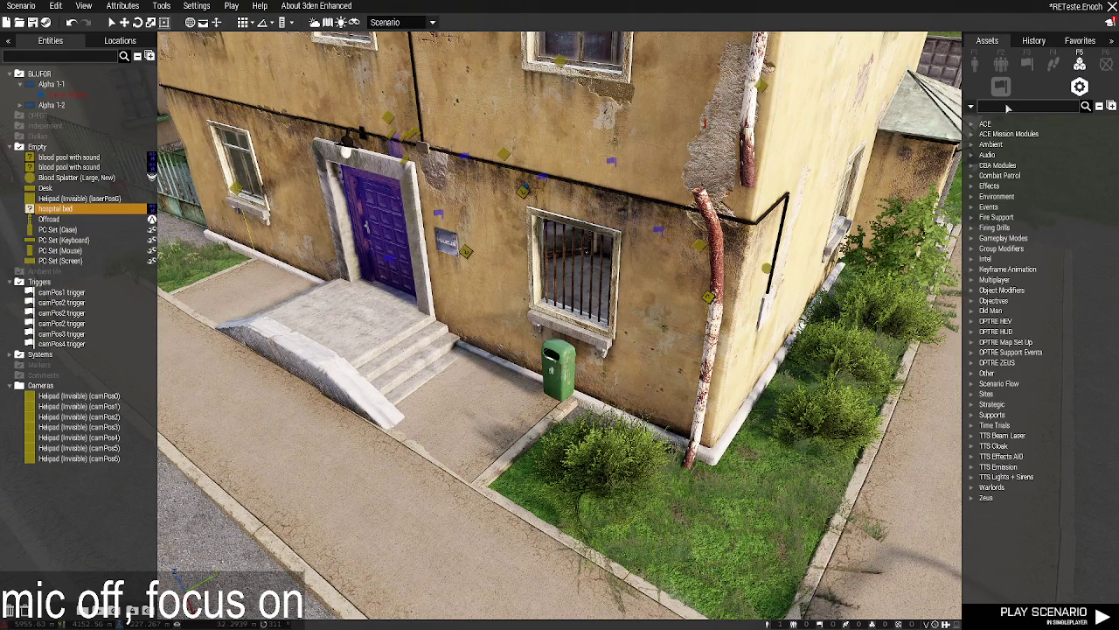
type("hide")
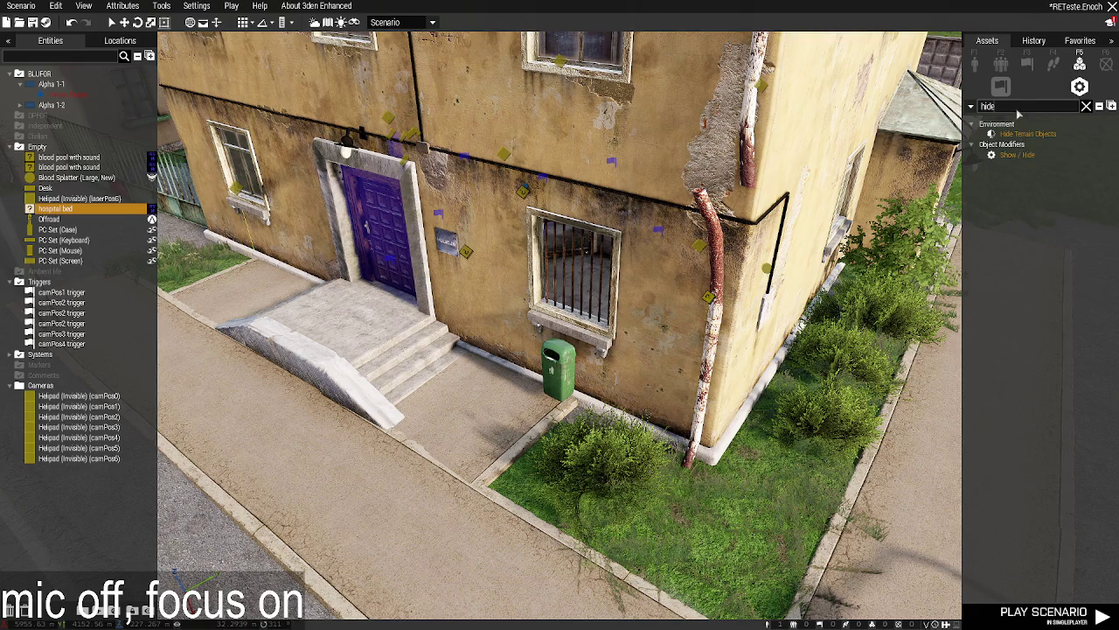
type("edit")
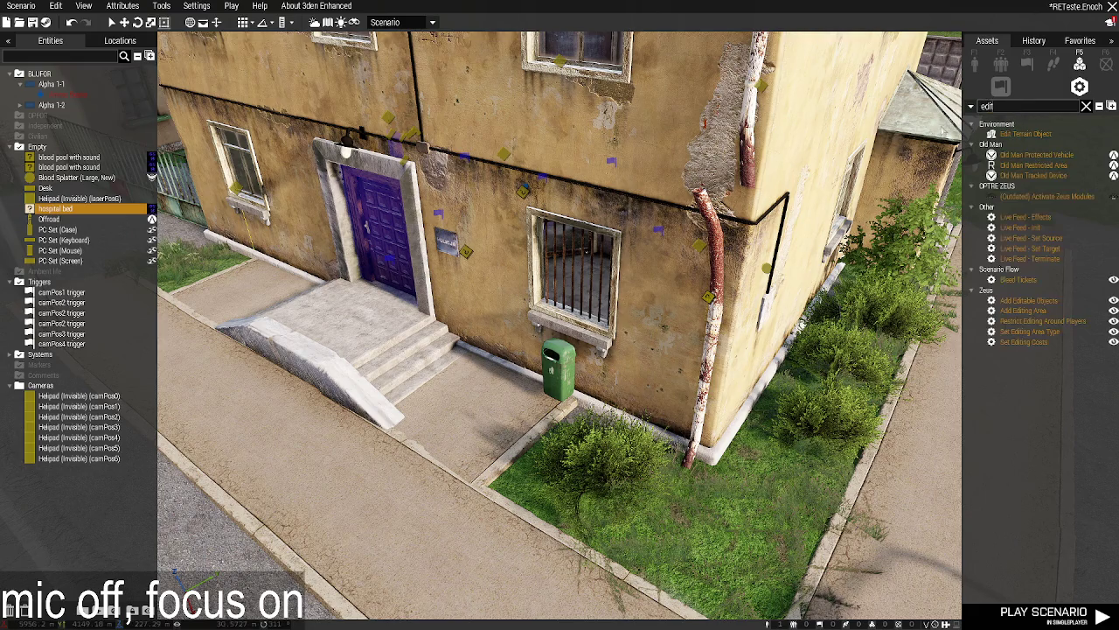
left_click(615, 322)
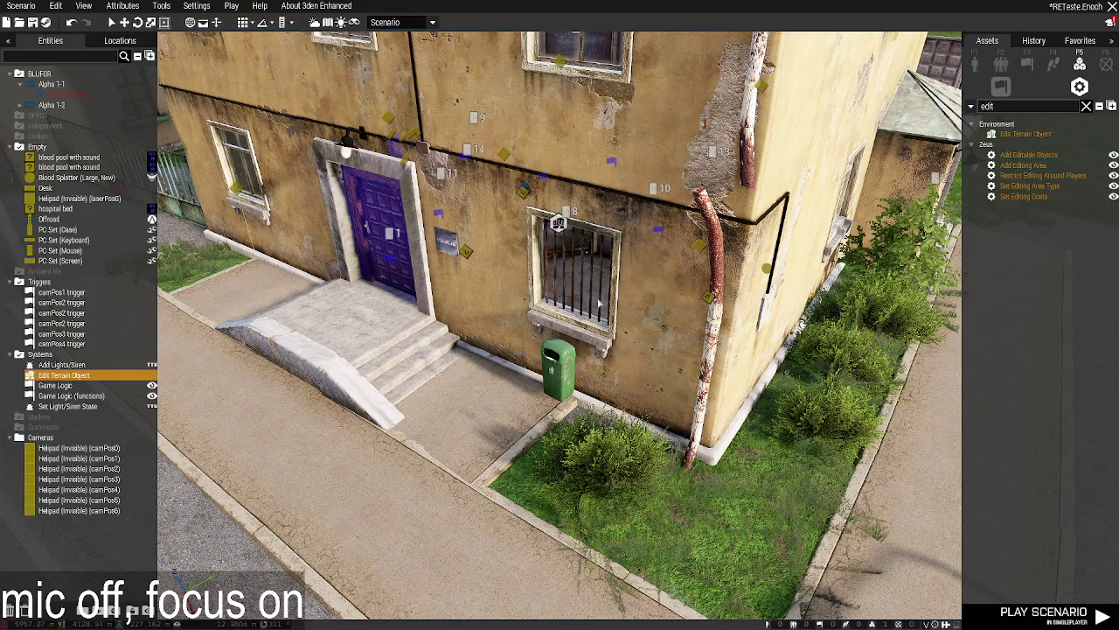
Inspect the module's Doors States settings and confirm them with OK.
double_click(558, 224)
scroll(477, 355, "down", 10)
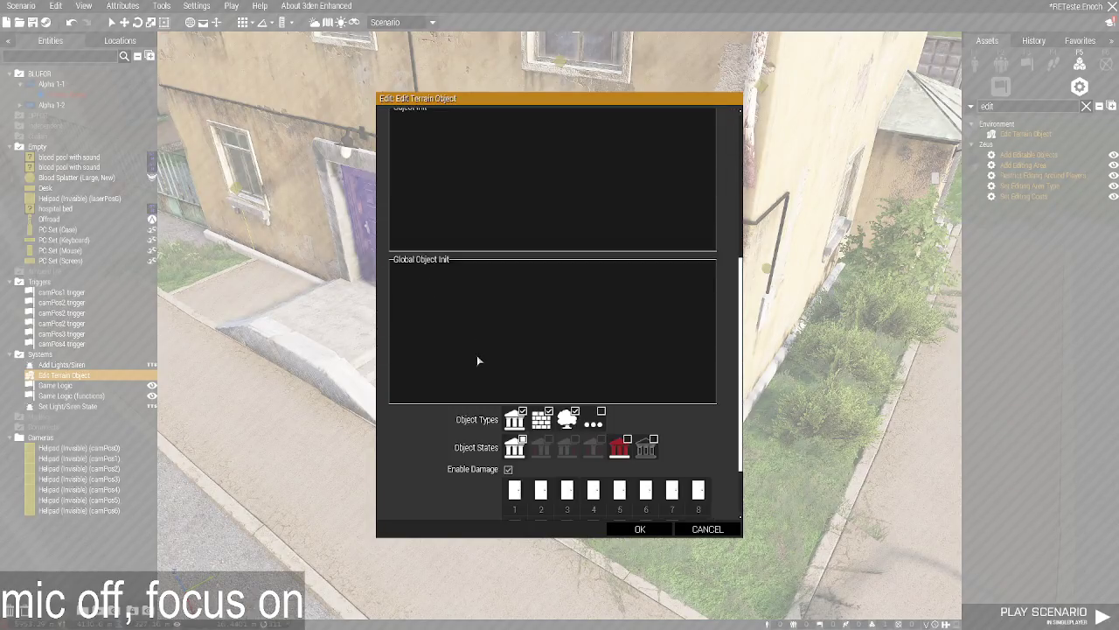
left_click(640, 529)
scroll(602, 324, "up", 5)
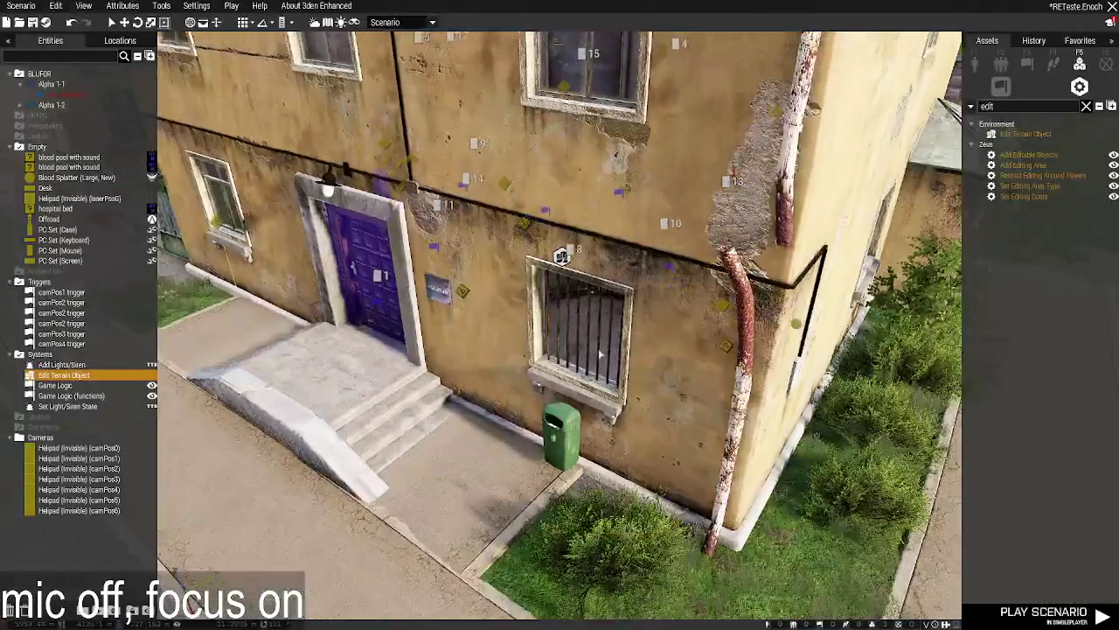
scroll(602, 323, "up", 3)
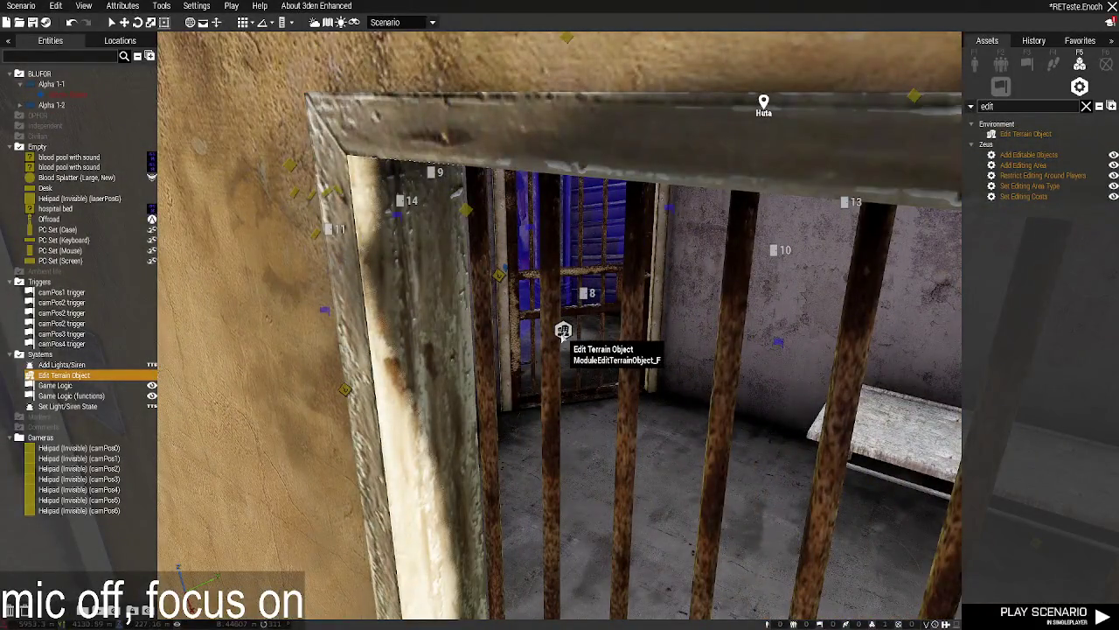
double_click(563, 331)
scroll(527, 392, "down", 10)
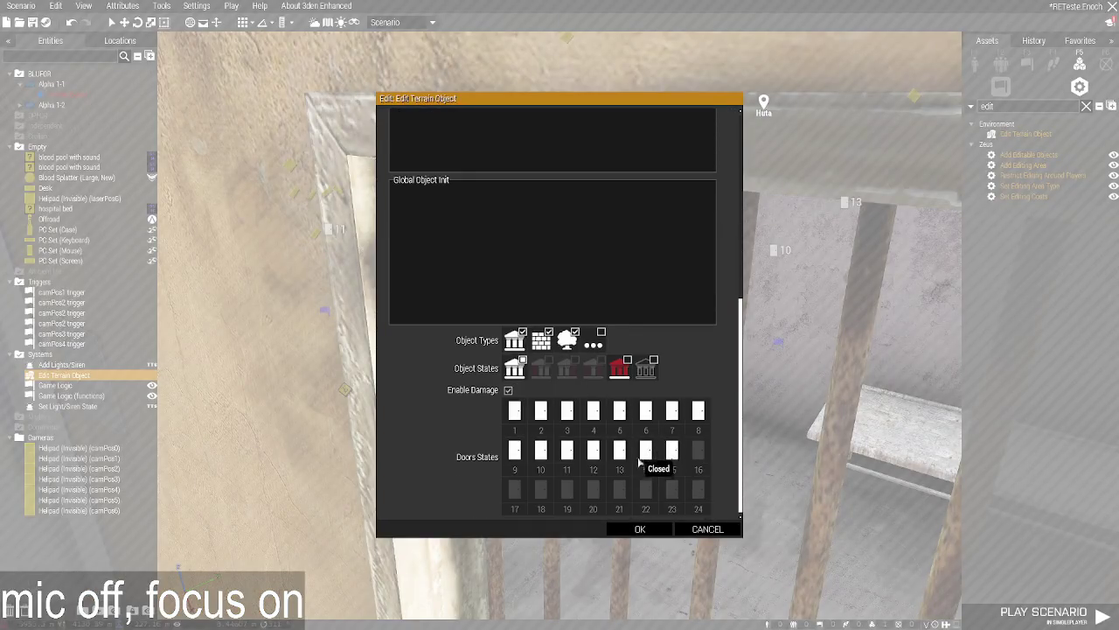
left_click(640, 529)
scroll(643, 542, "down", 10)
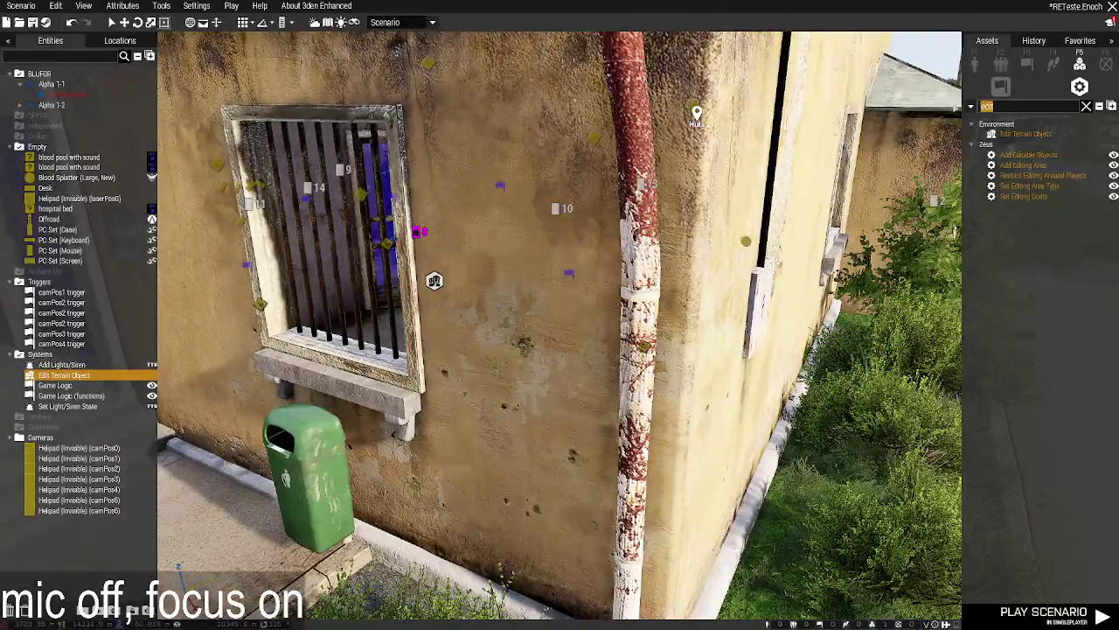
Place a Shambler from OPFOR's WBK Zombies (IFA3) Civilian Zombies on the cell floor.
left_click(1001, 86)
left_click(1008, 86)
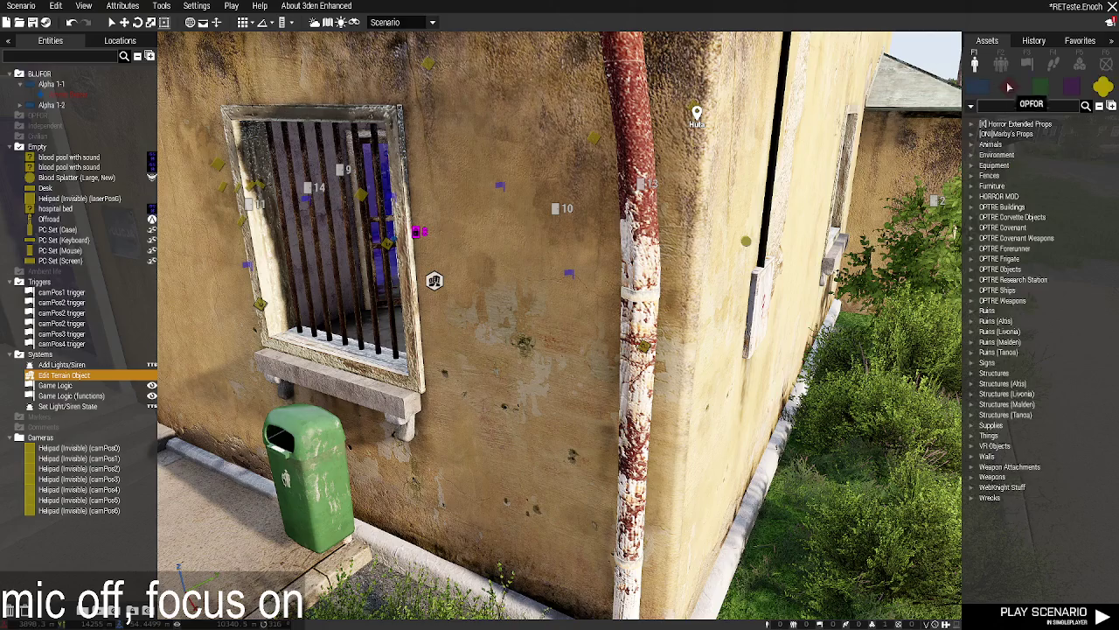
left_click(975, 136)
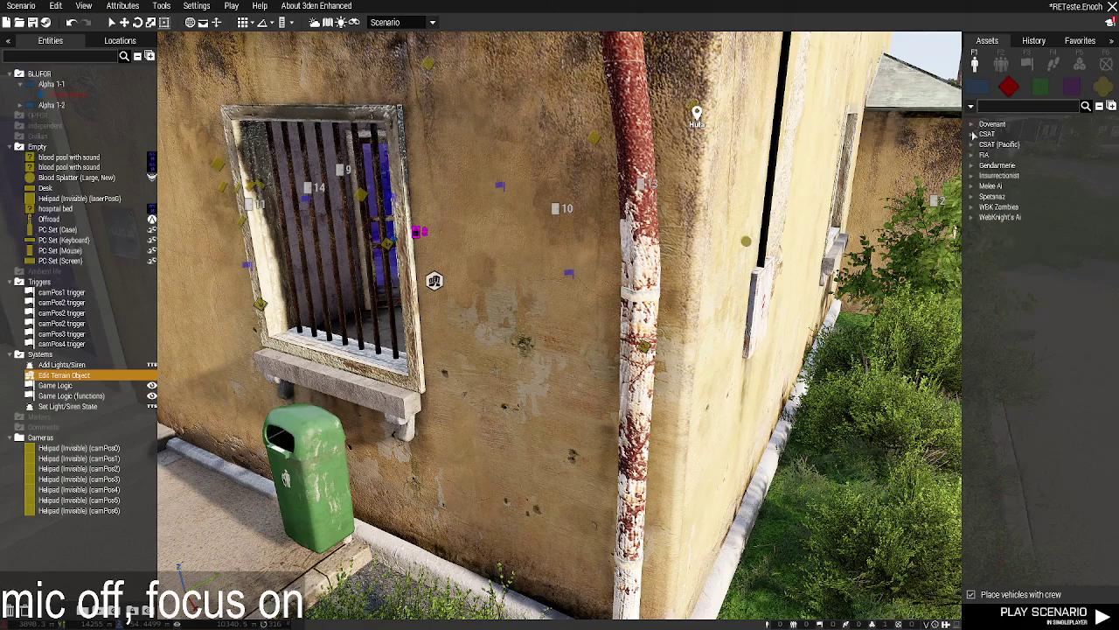
left_click(972, 207)
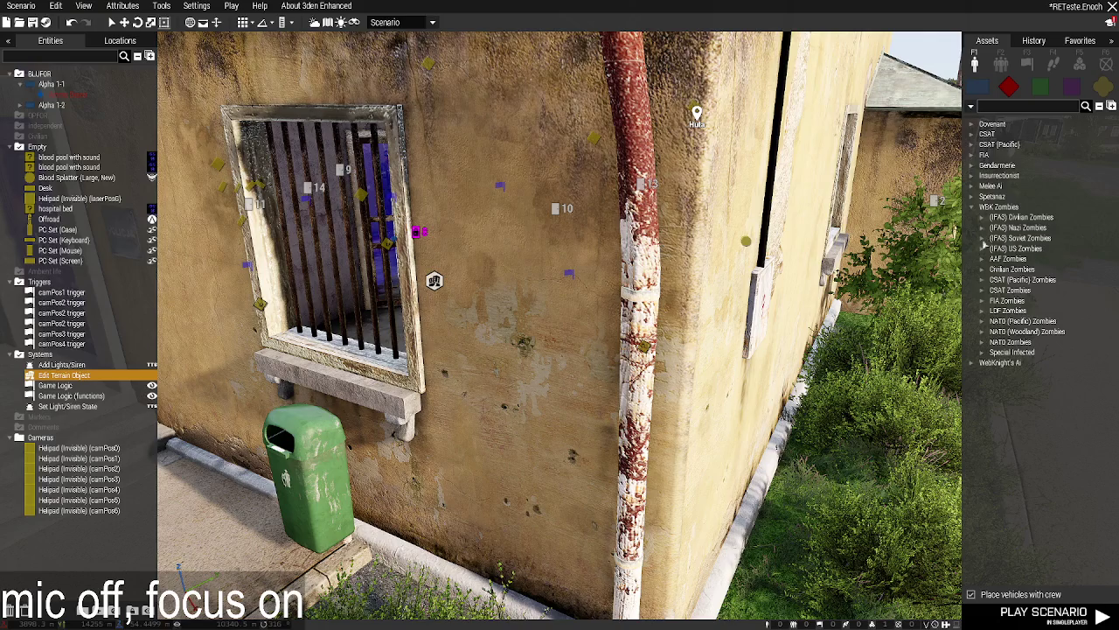
left_click(983, 218)
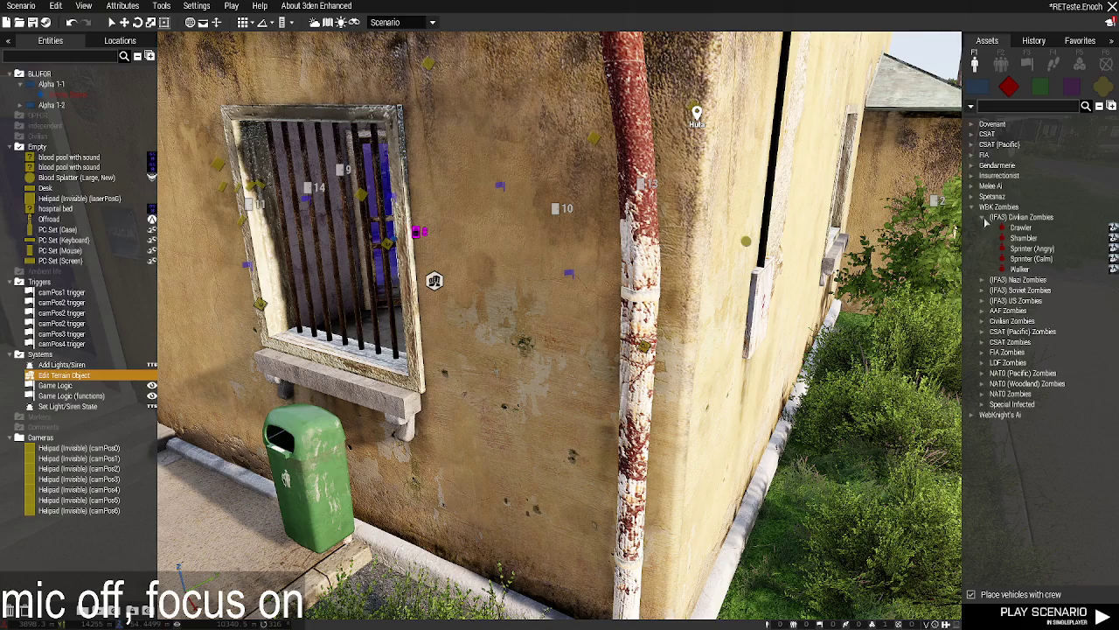
left_click(981, 321)
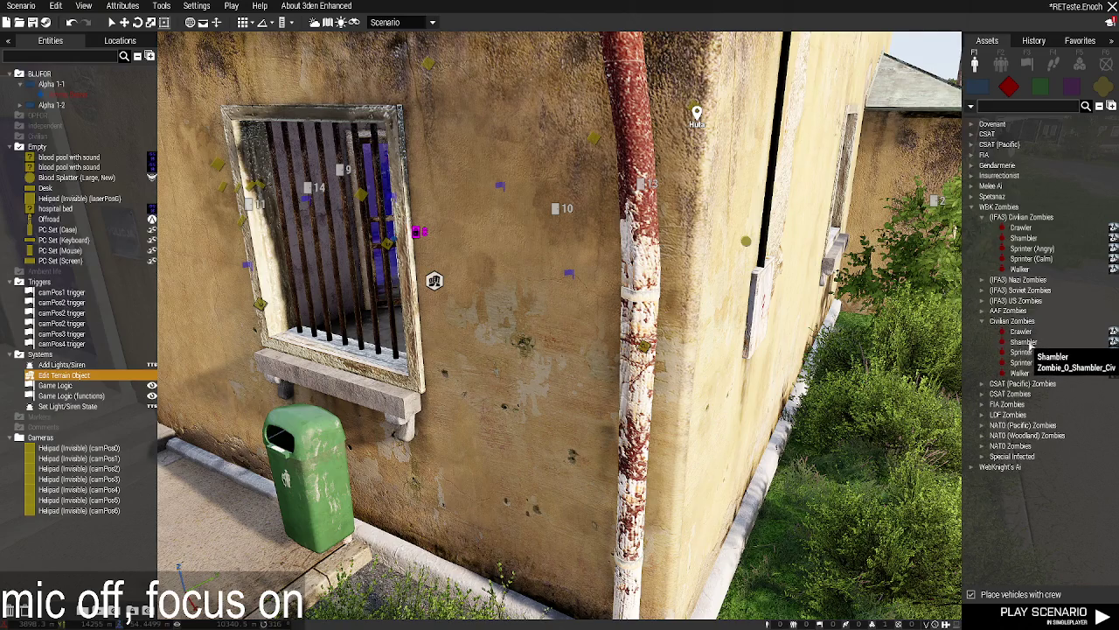
left_click(1030, 342)
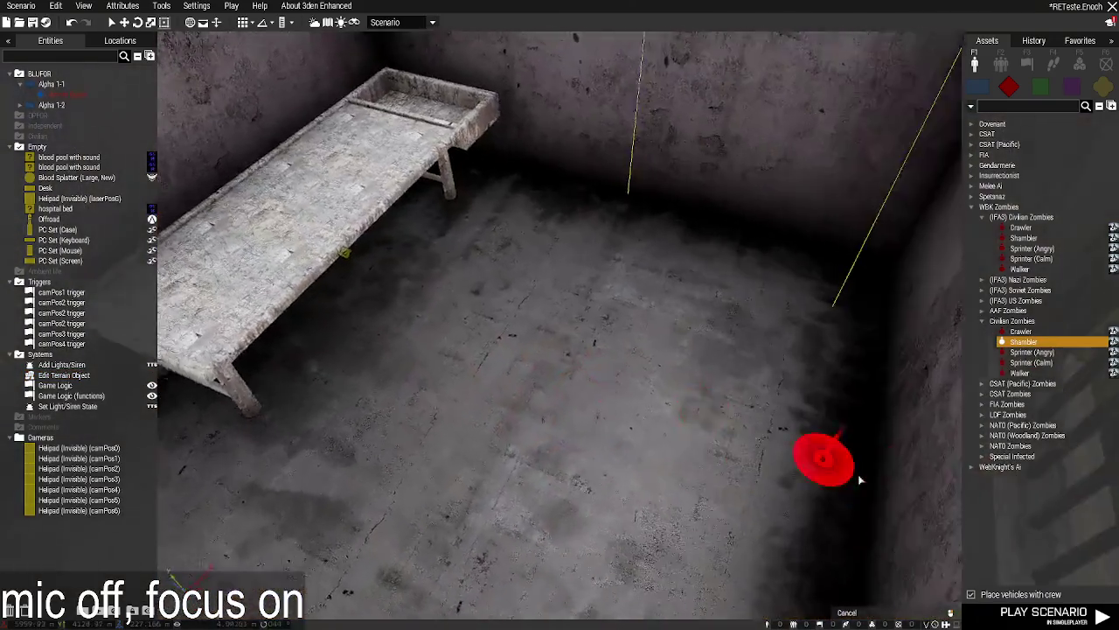
left_click(640, 362)
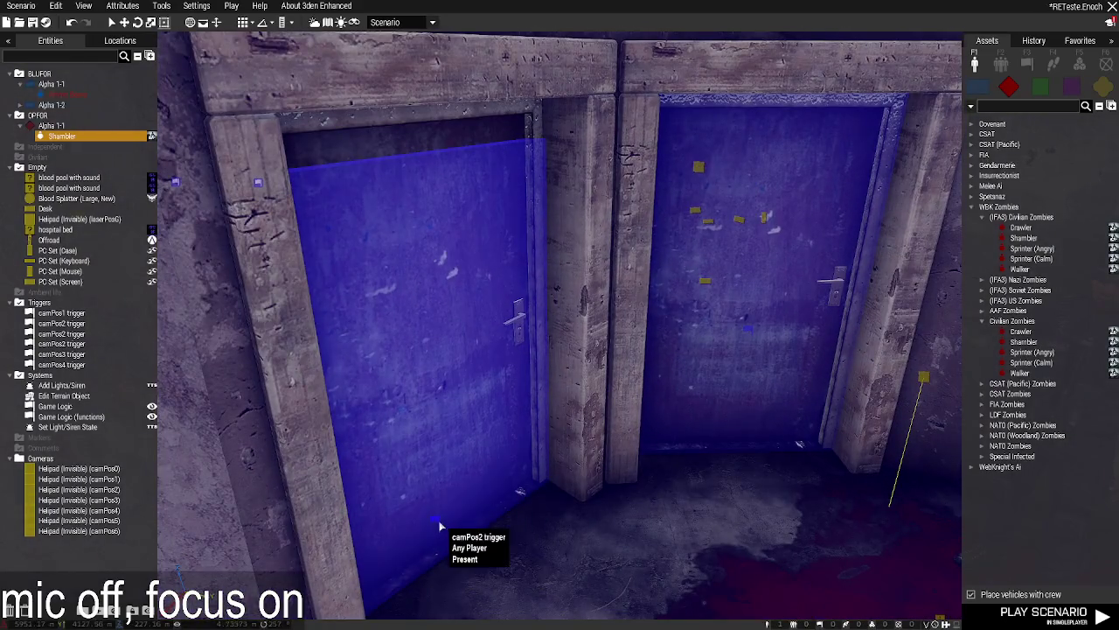
Select the camPos3 trigger by the stairwell and paste a copy of it.
left_click(439, 525)
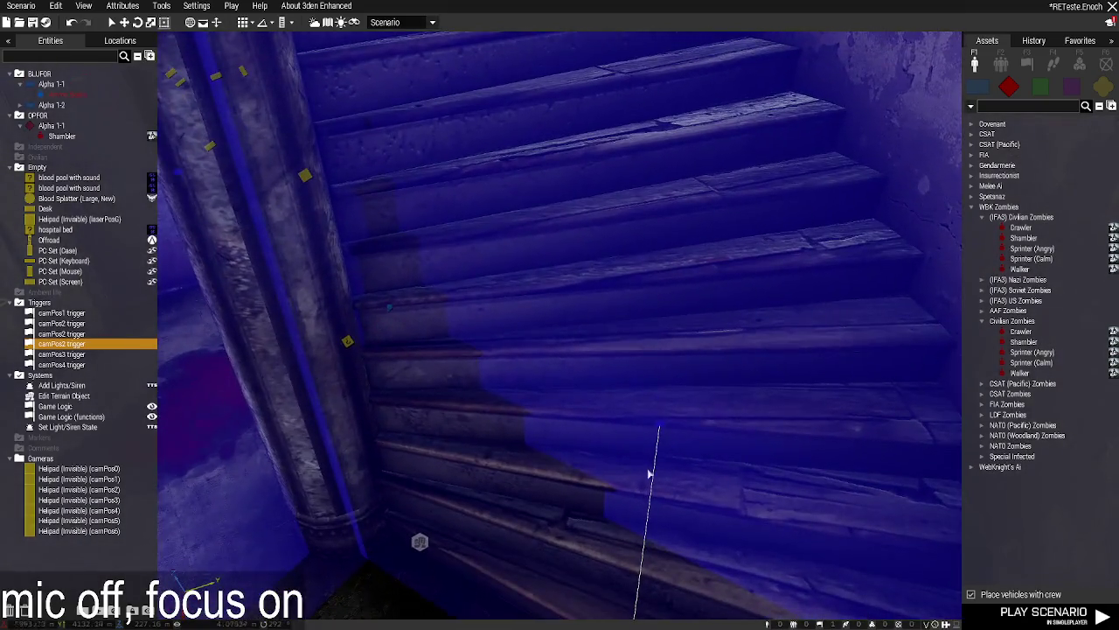
left_click(661, 426)
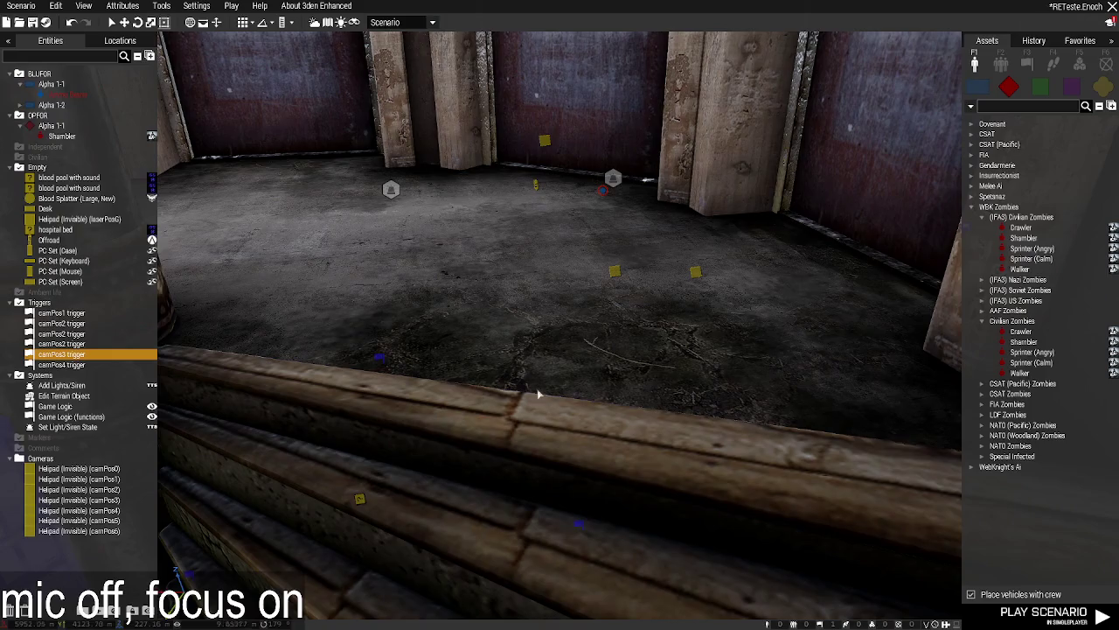
key("ctrl+v")
mouse_move(535, 396)
left_mouse_down()
mouse_move(513, 425)
mouse_move(465, 439)
mouse_move(500, 444)
left_mouse_up()
left_click_drag(542, 390, 550, 371)
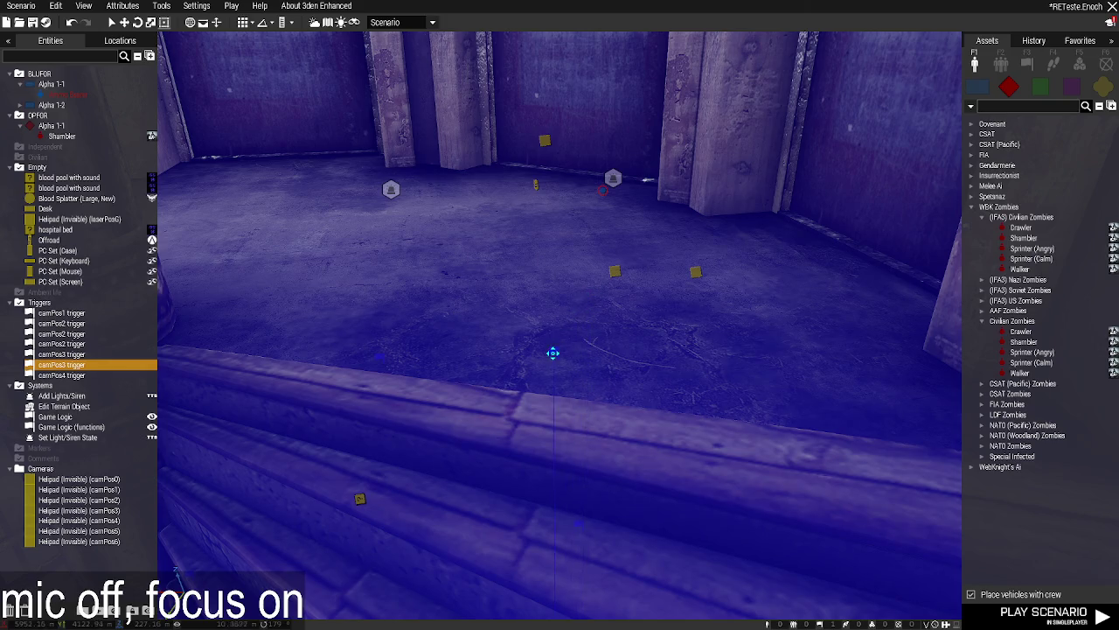
Set the copied trigger across the doorway beside the stair pillar and check its placement.
key("w")
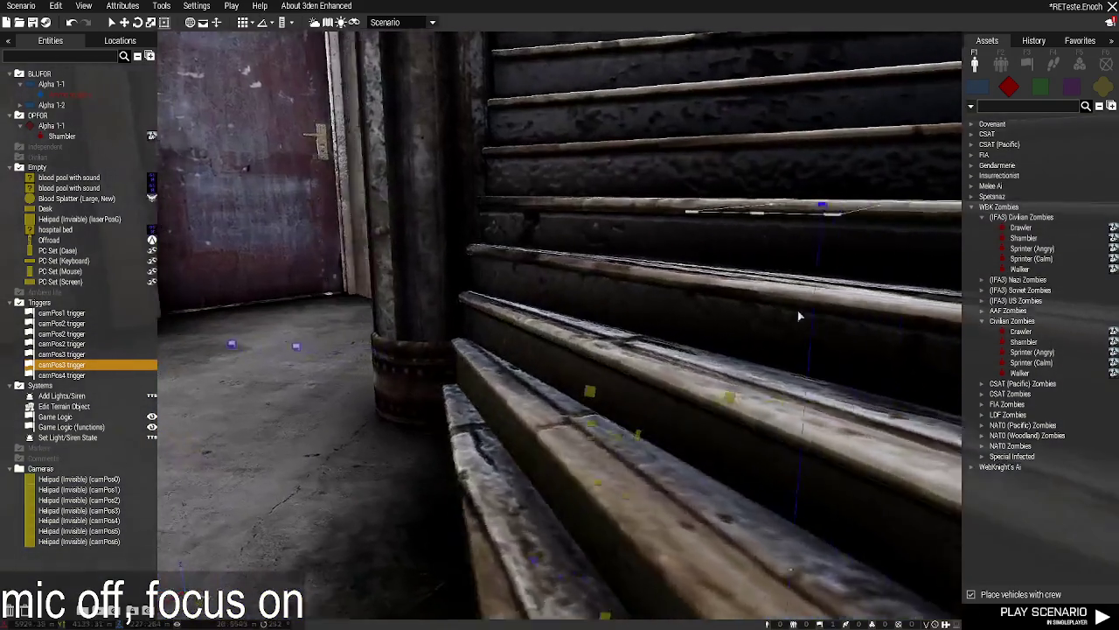
key("a")
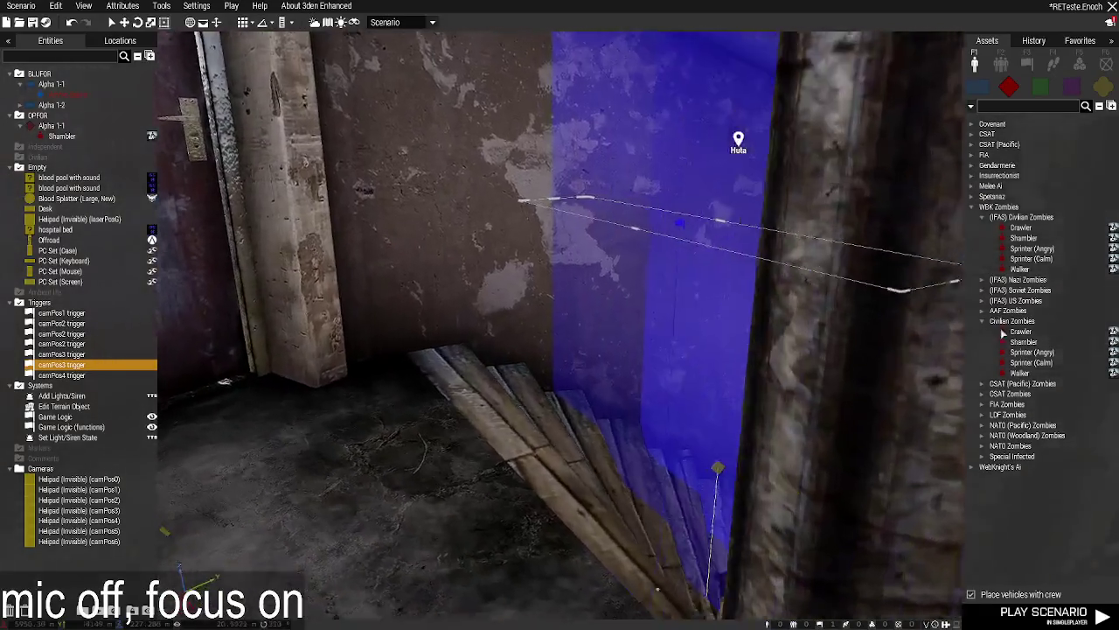
key("a")
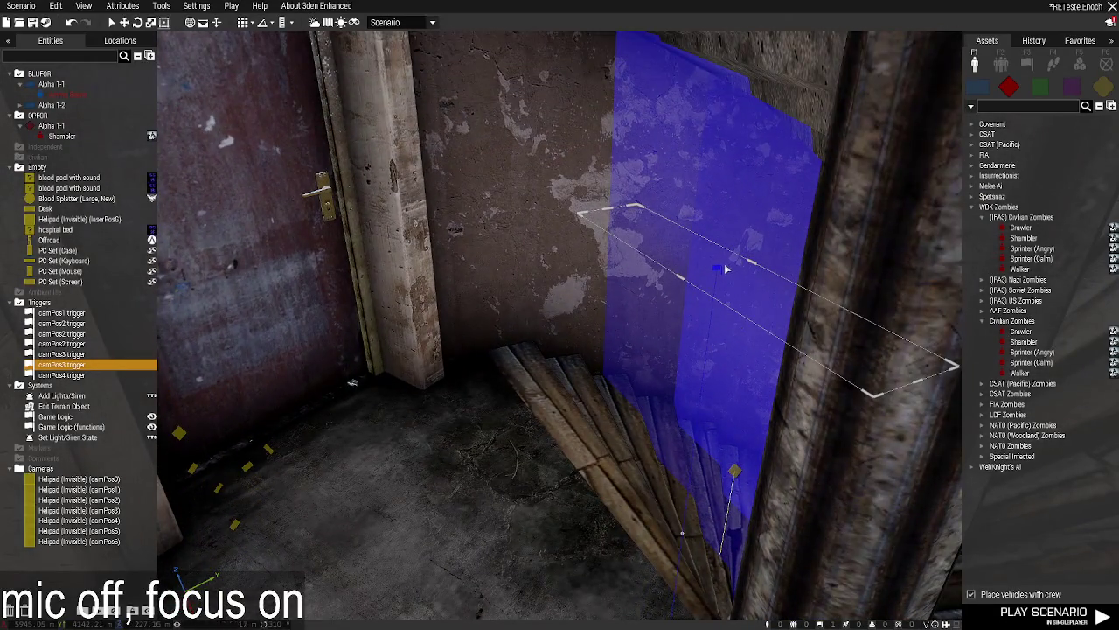
mouse_move(725, 269)
left_mouse_down()
mouse_move(657, 302)
mouse_move(552, 330)
left_mouse_up()
key("s")
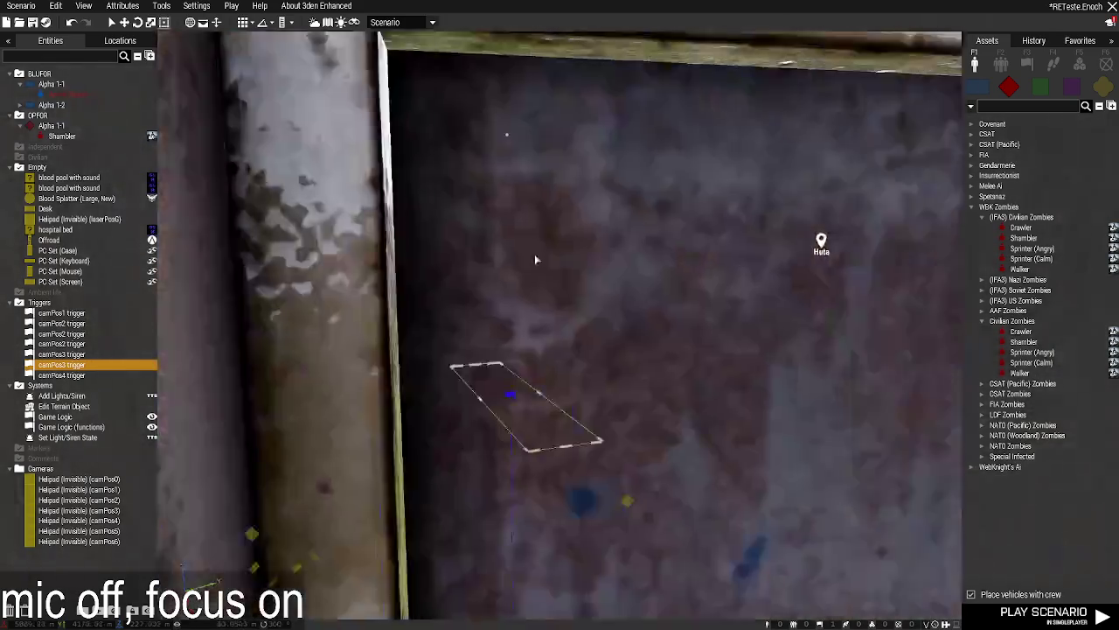
key("s")
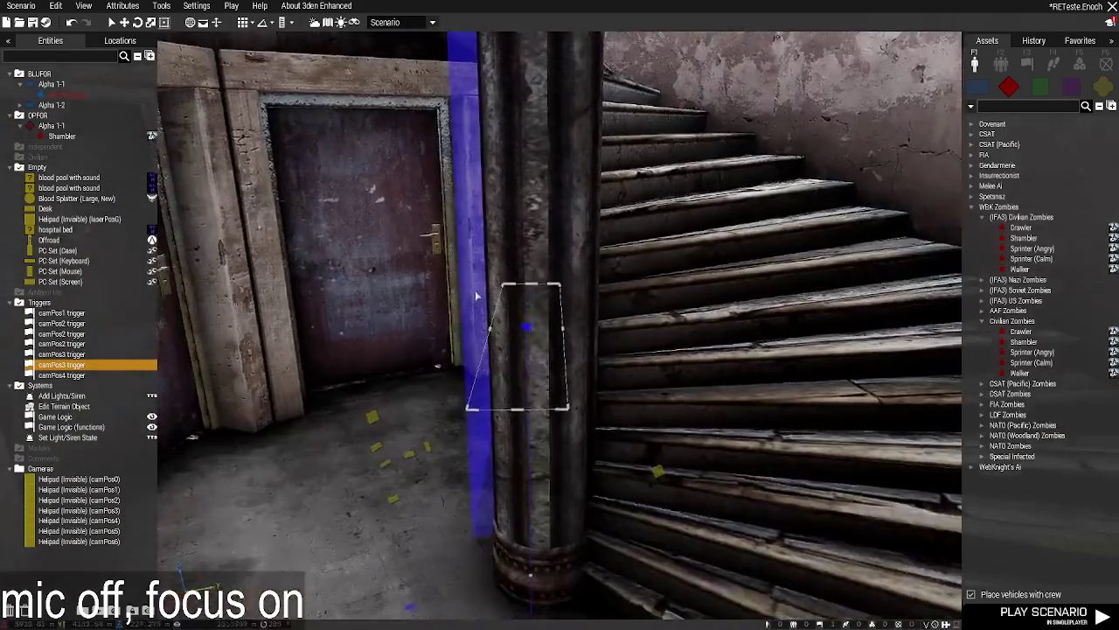
key("w")
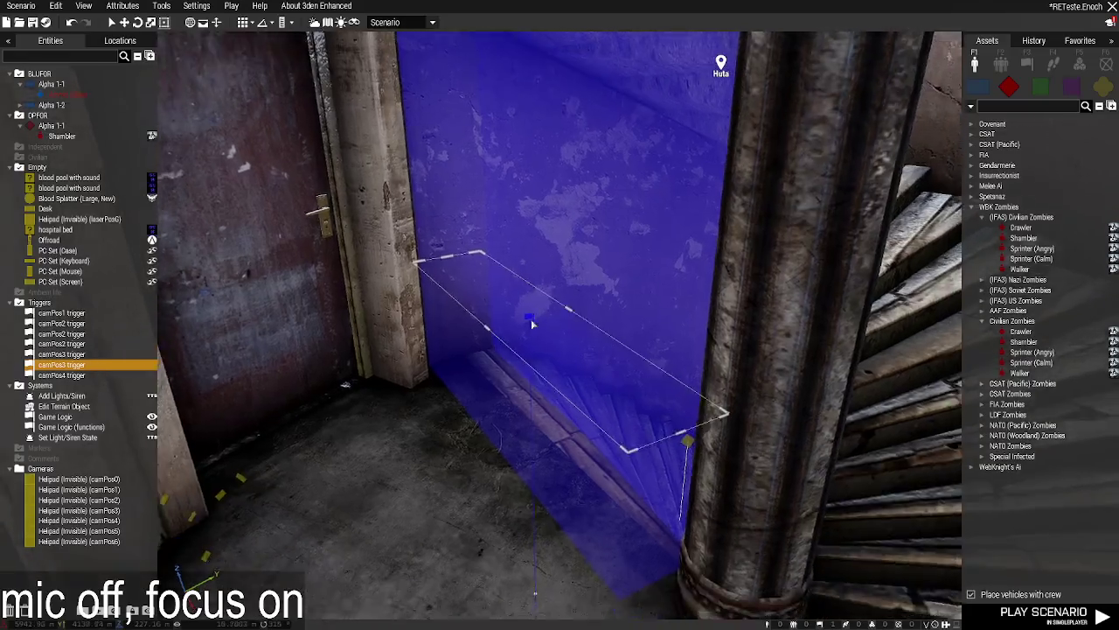
key("w")
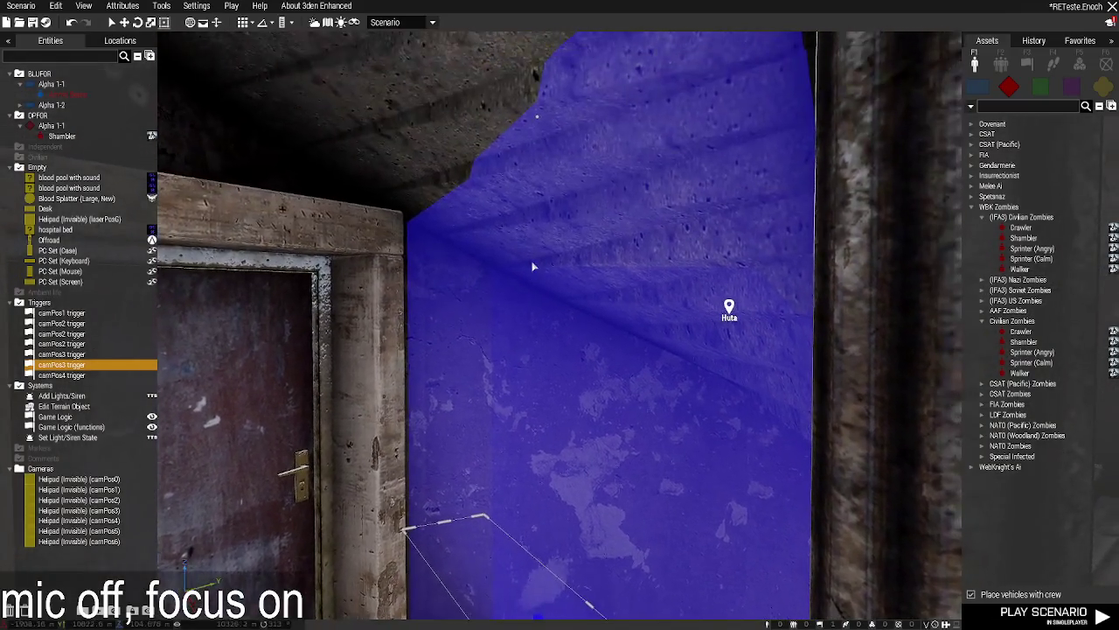
mouse_move(550, 199)
left_mouse_down()
mouse_move(507, 345)
mouse_move(548, 487)
mouse_move(569, 398)
left_mouse_up()
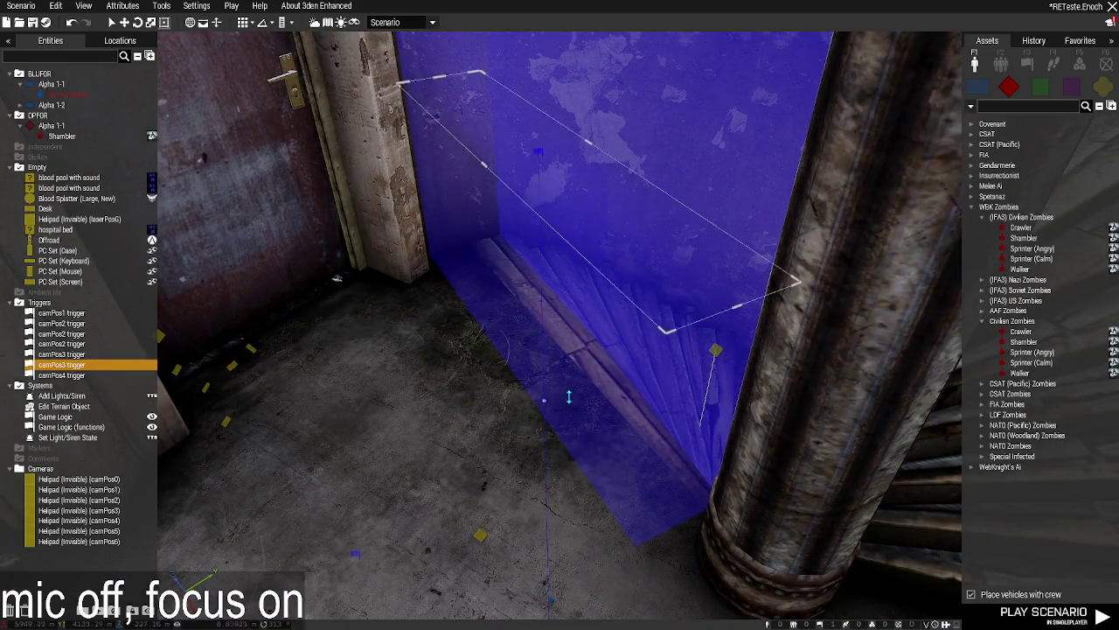
key("w")
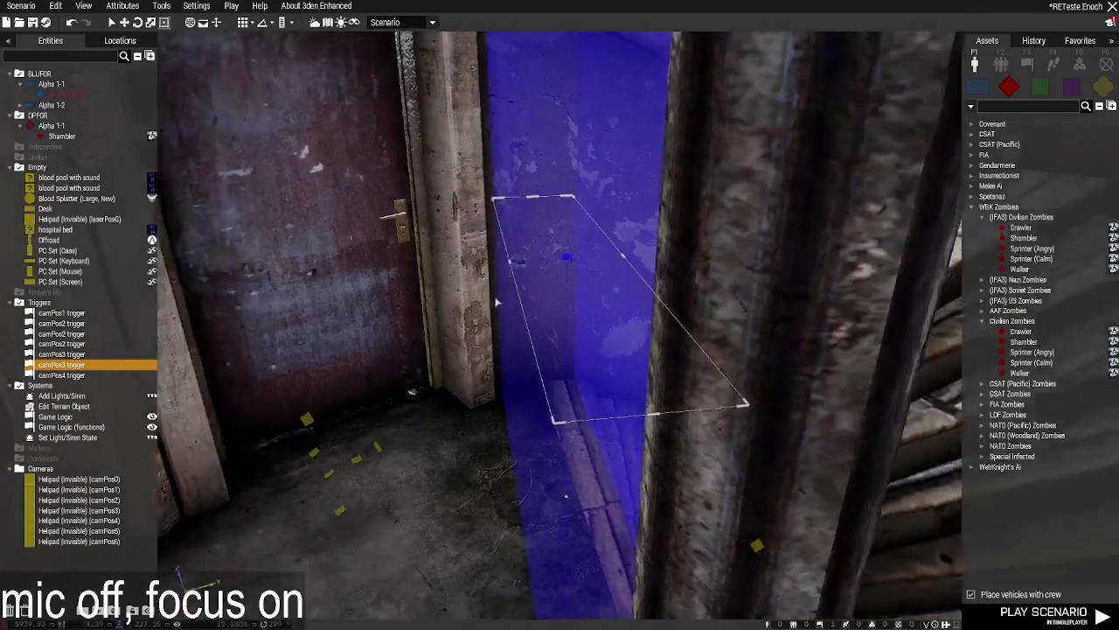
left_click_drag(583, 294, 565, 338)
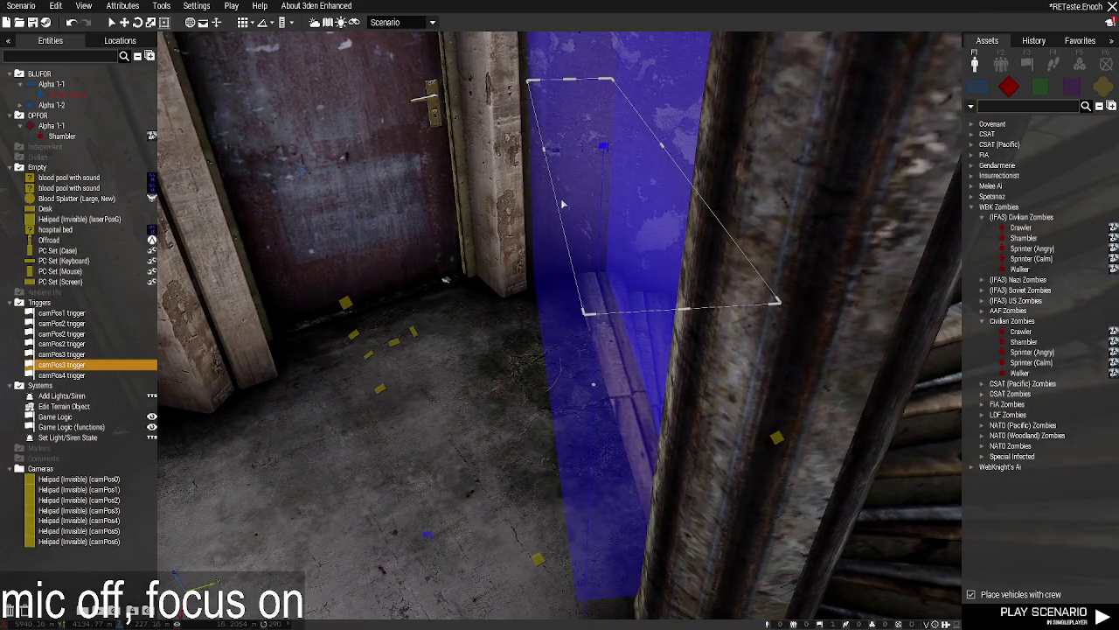
mouse_move(445, 320)
left_mouse_down()
mouse_move(898, 389)
mouse_move(365, 365)
left_mouse_up()
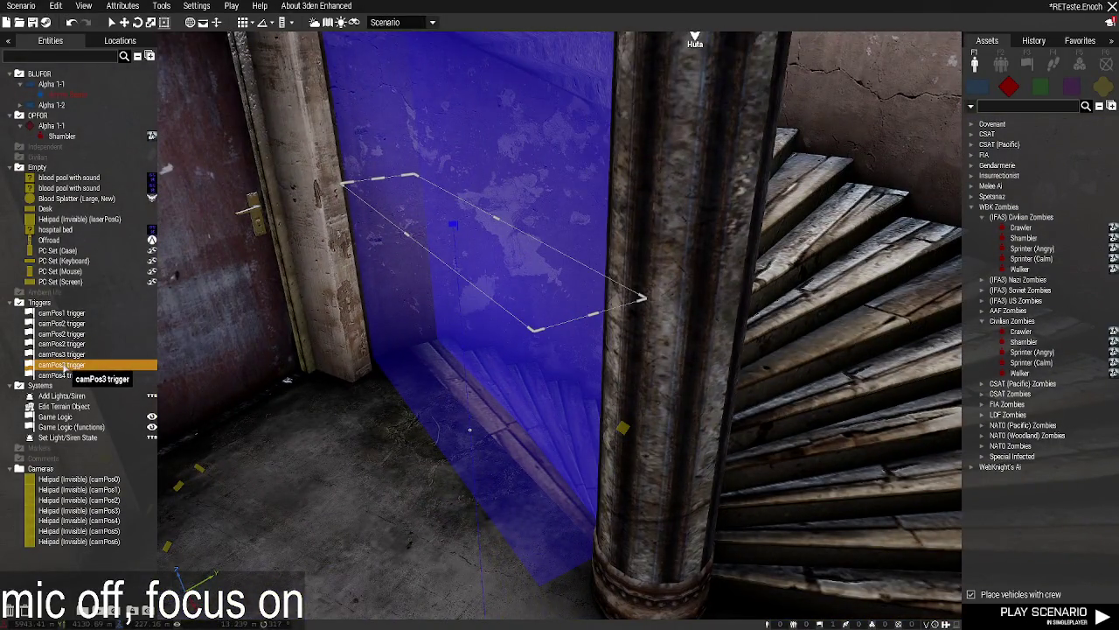
double_click(70, 365)
type("camPos7 trigger")
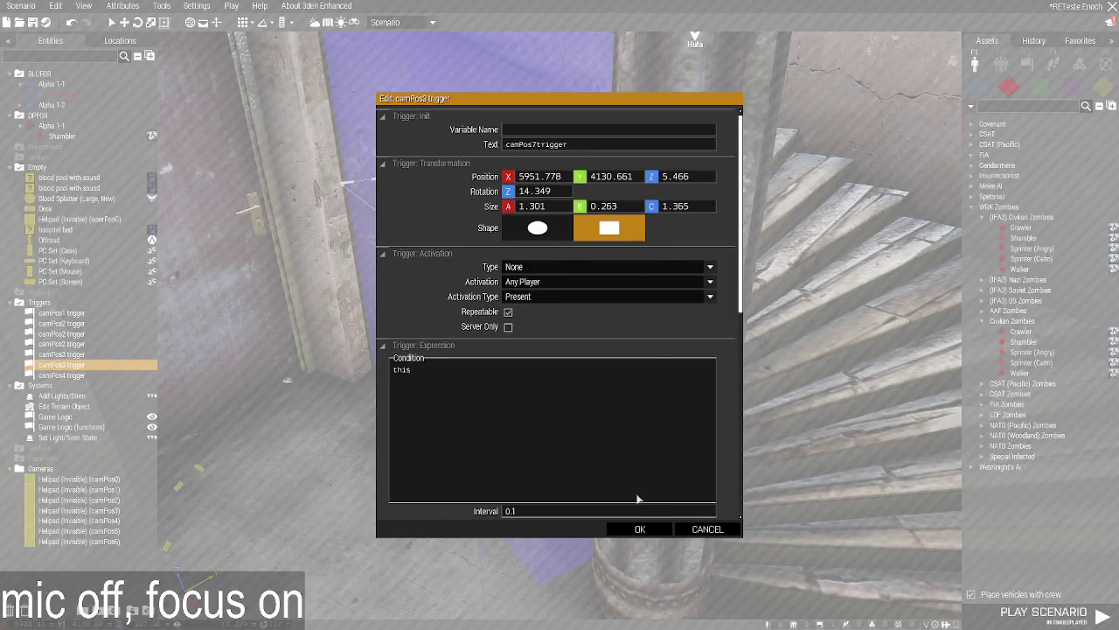
Rename the trigger copies to camPos7, camPos5 and camPos6 trigger, correcting the camPos6 name.
left_click(636, 527)
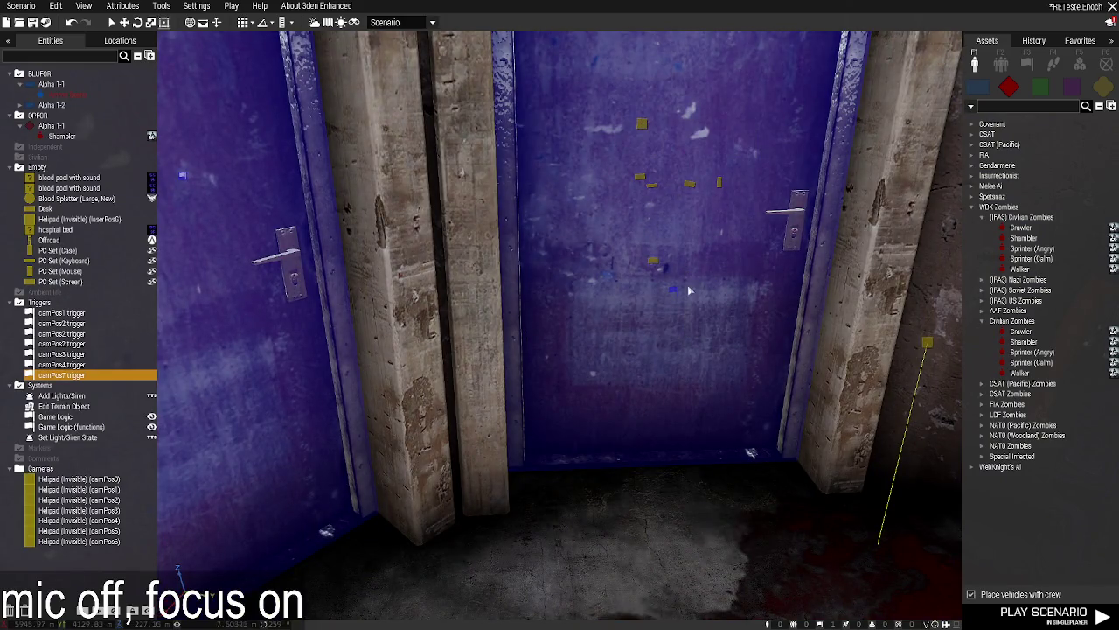
double_click(673, 289)
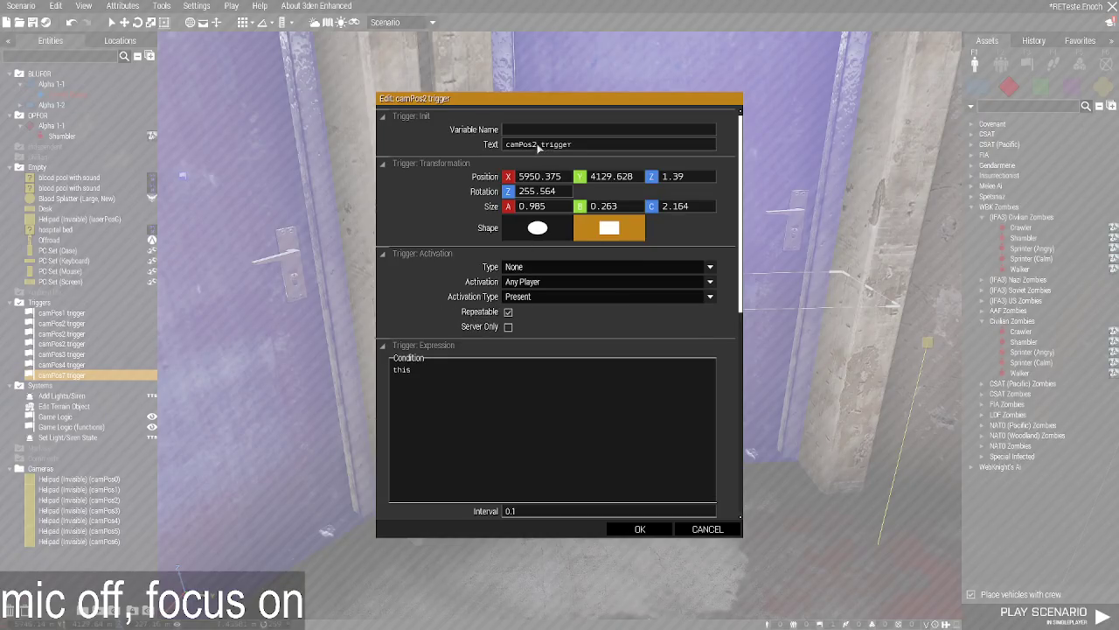
left_click(638, 530)
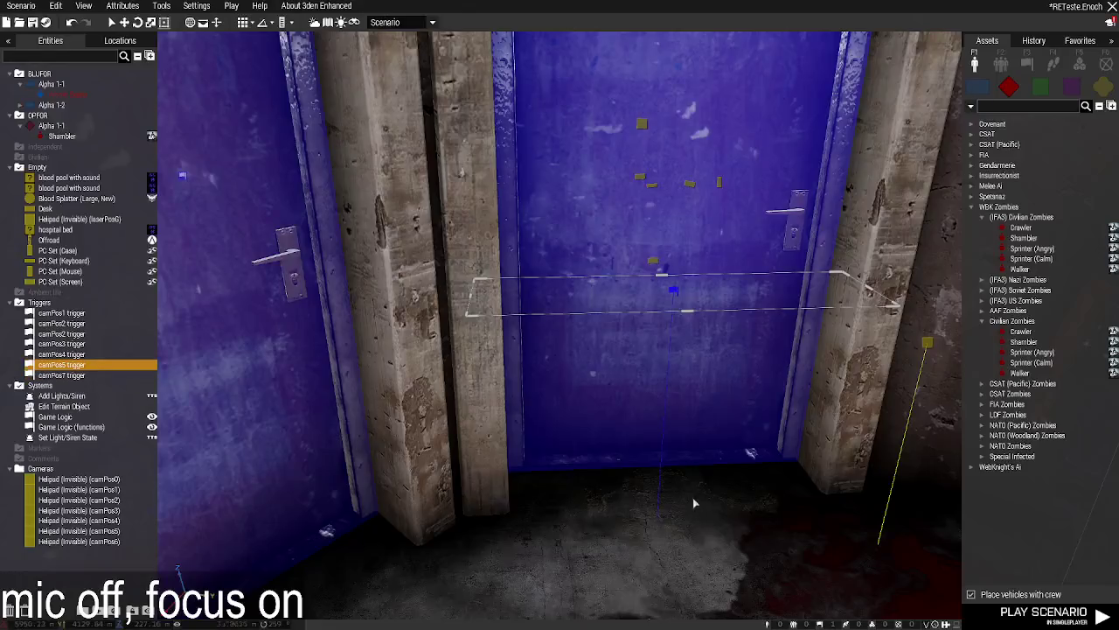
double_click(550, 528)
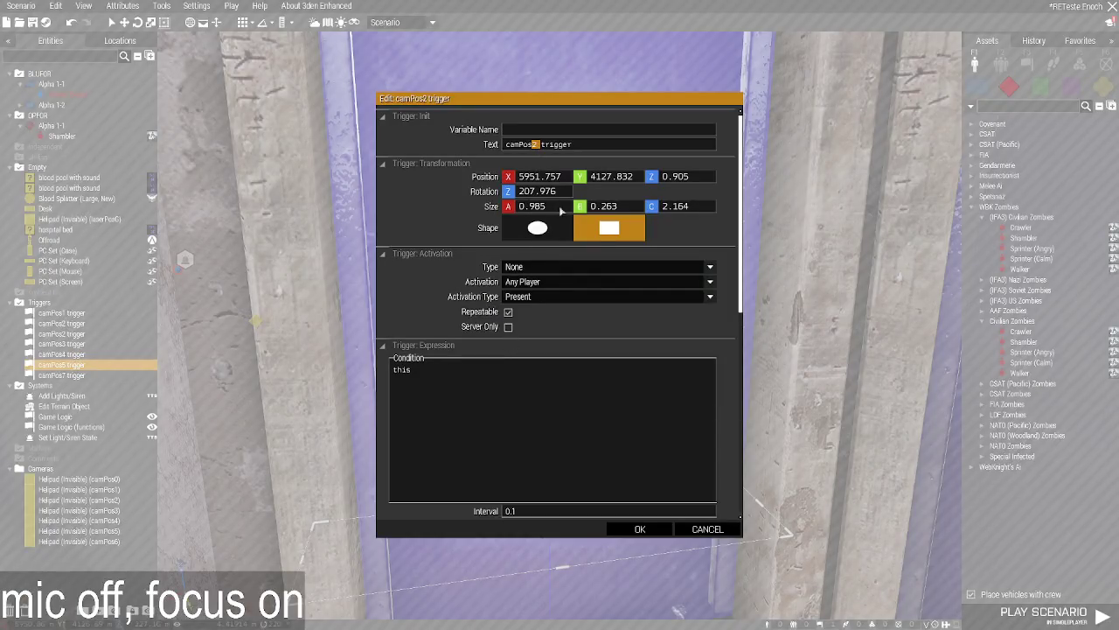
left_click(636, 530)
scroll(565, 507, "down", 2)
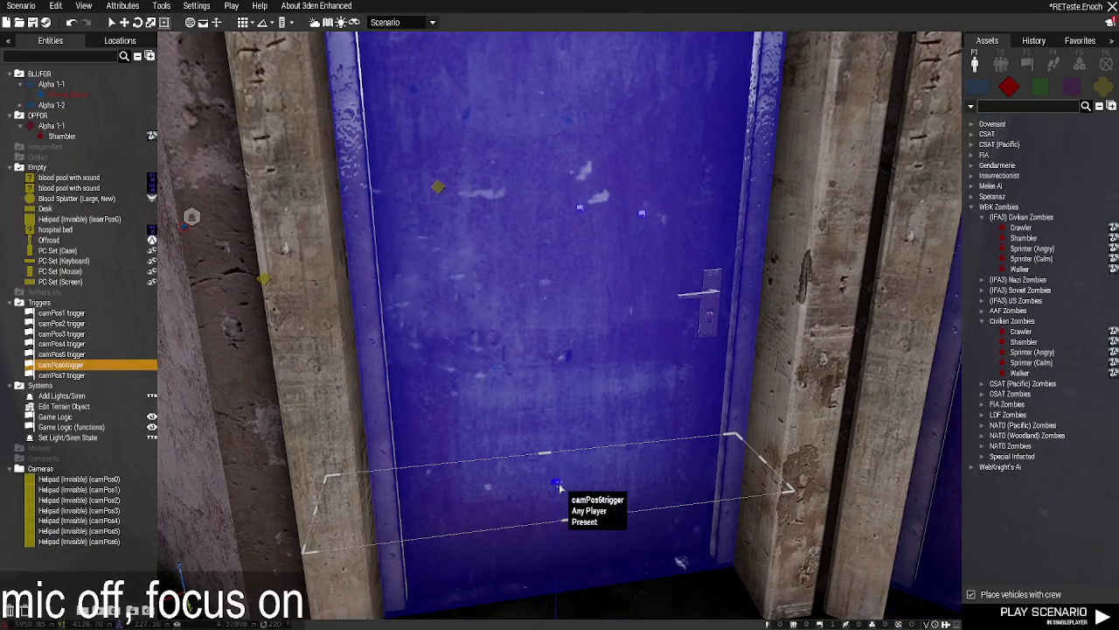
double_click(556, 485)
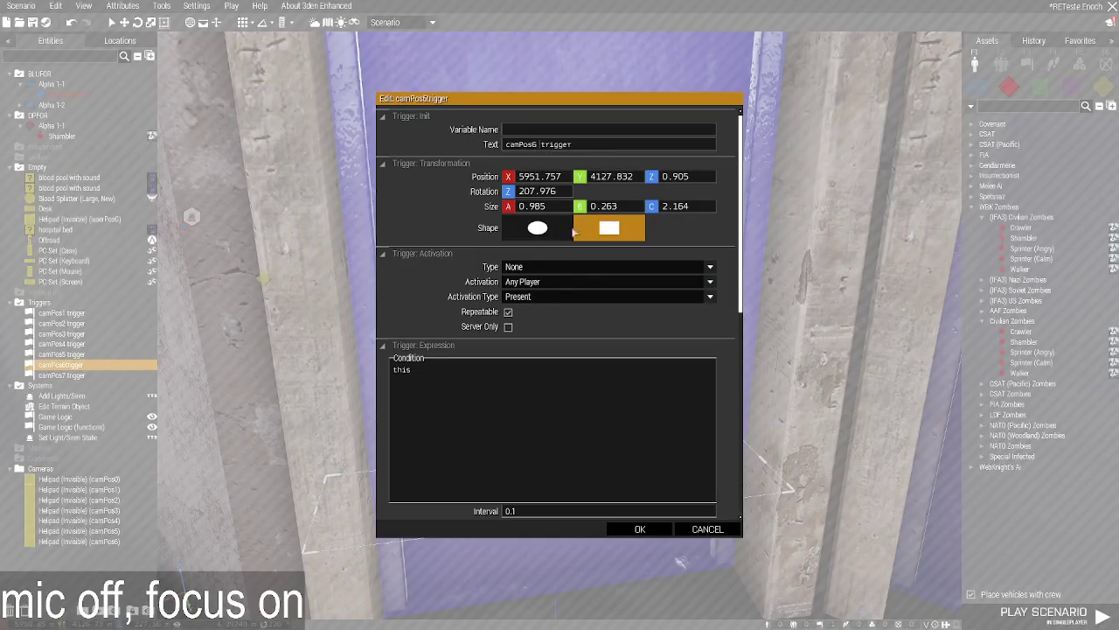
left_click(639, 529)
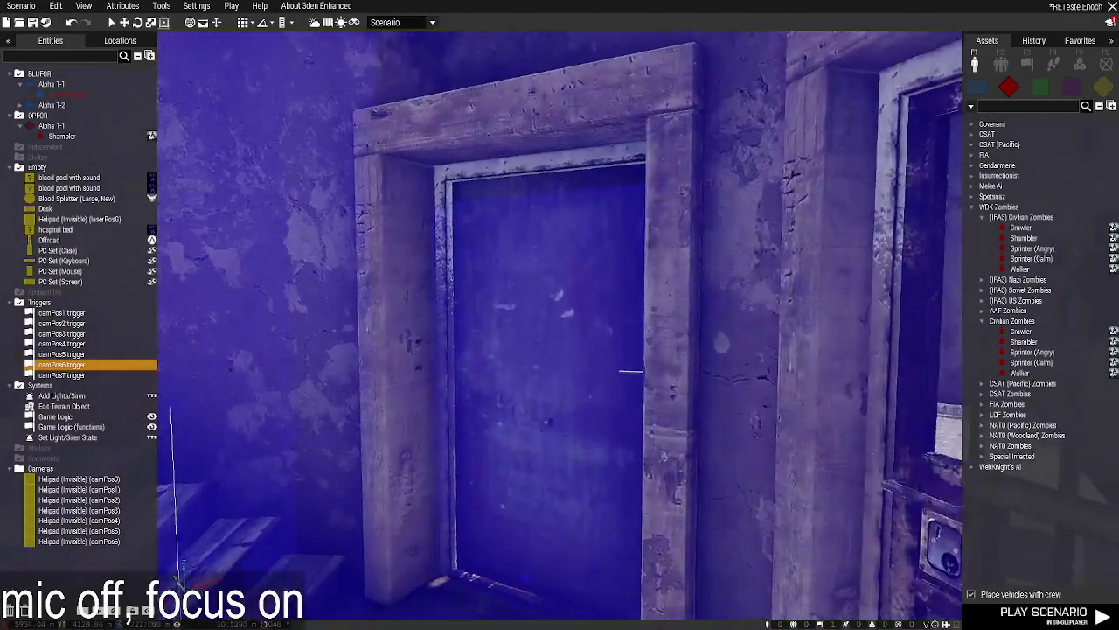
Copy the camPos5 camera helipad and name the duplicate camPos7.
key("w")
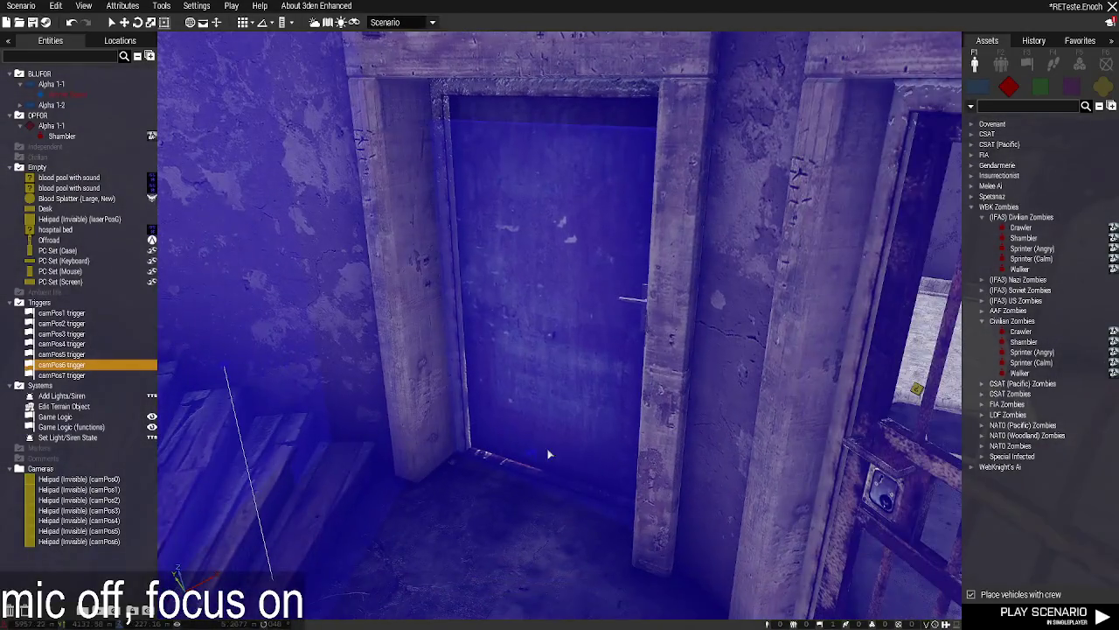
left_click(530, 454)
key("w")
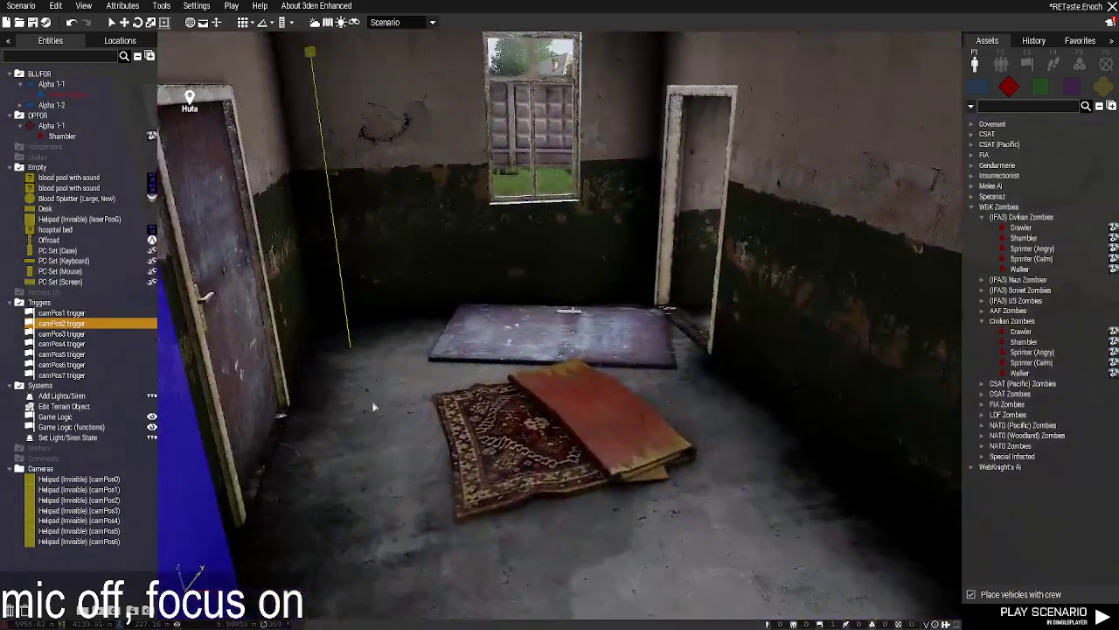
key("w")
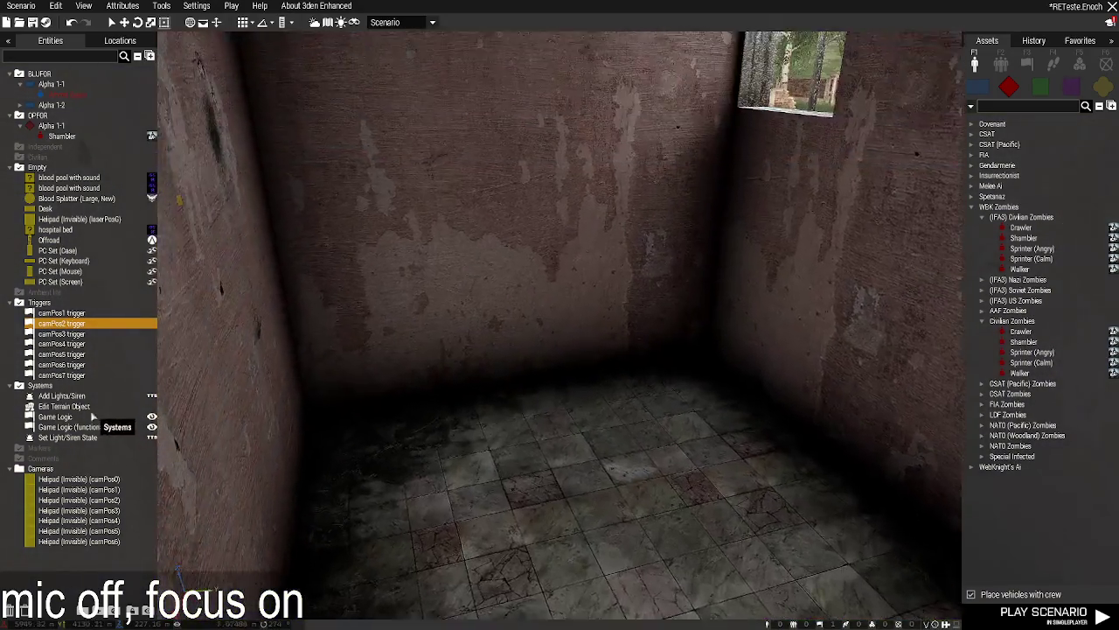
key("w")
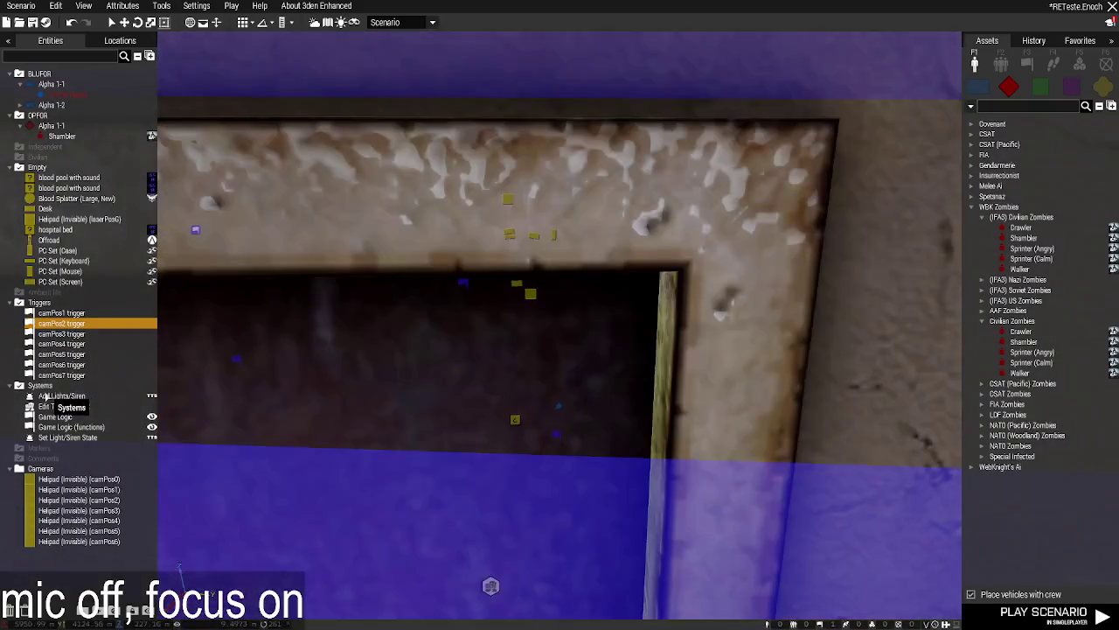
key("w")
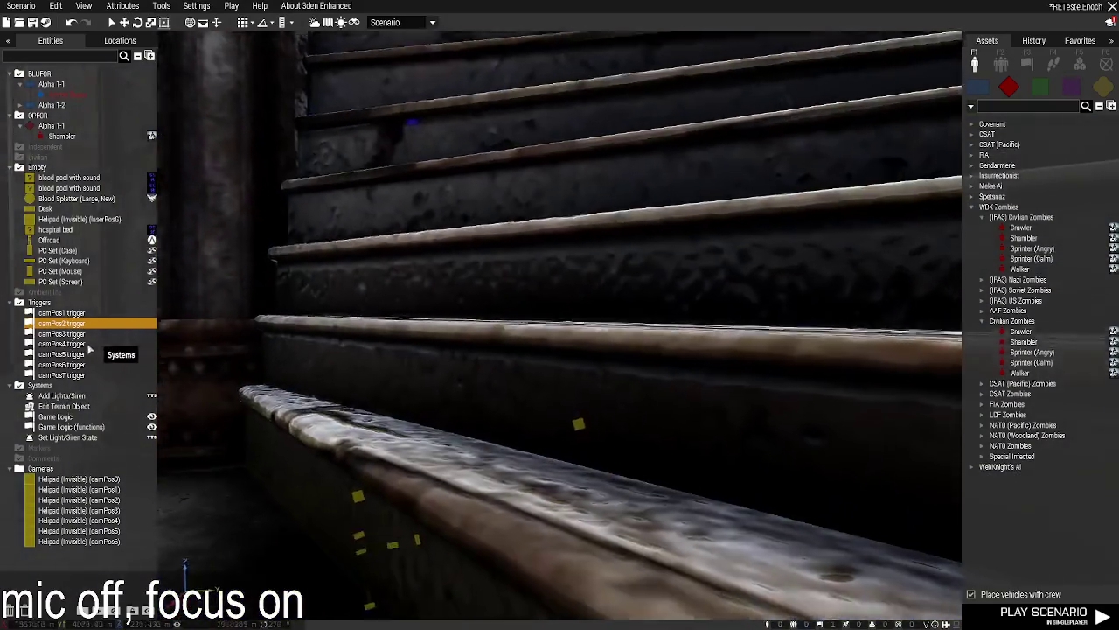
key("s")
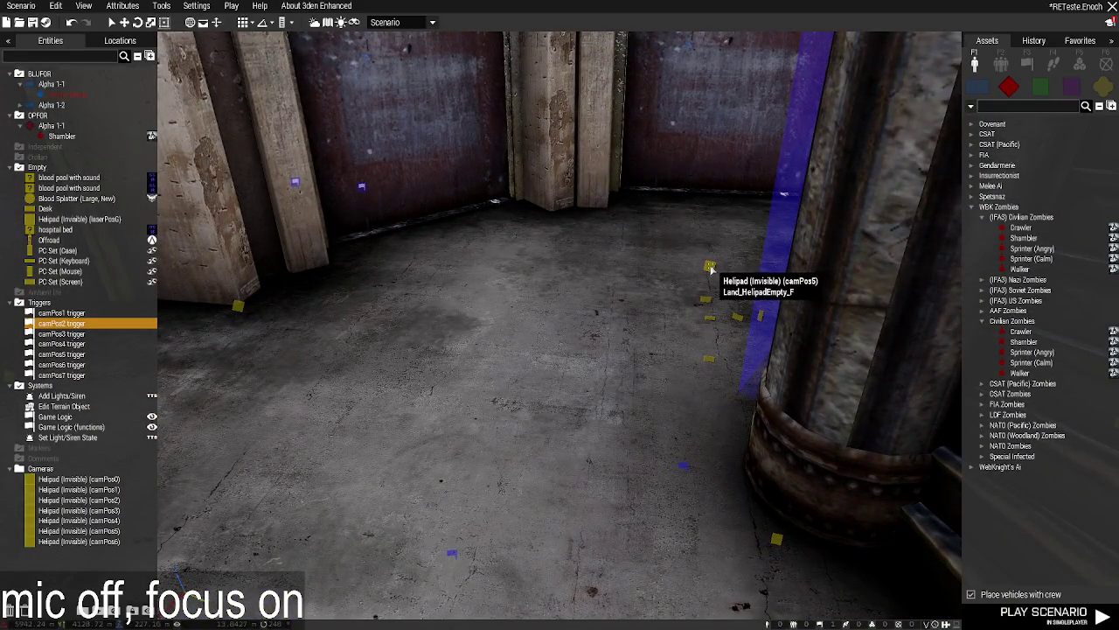
left_click(710, 269)
key("ctrl+c")
key("ctrl+v")
double_click(430, 387)
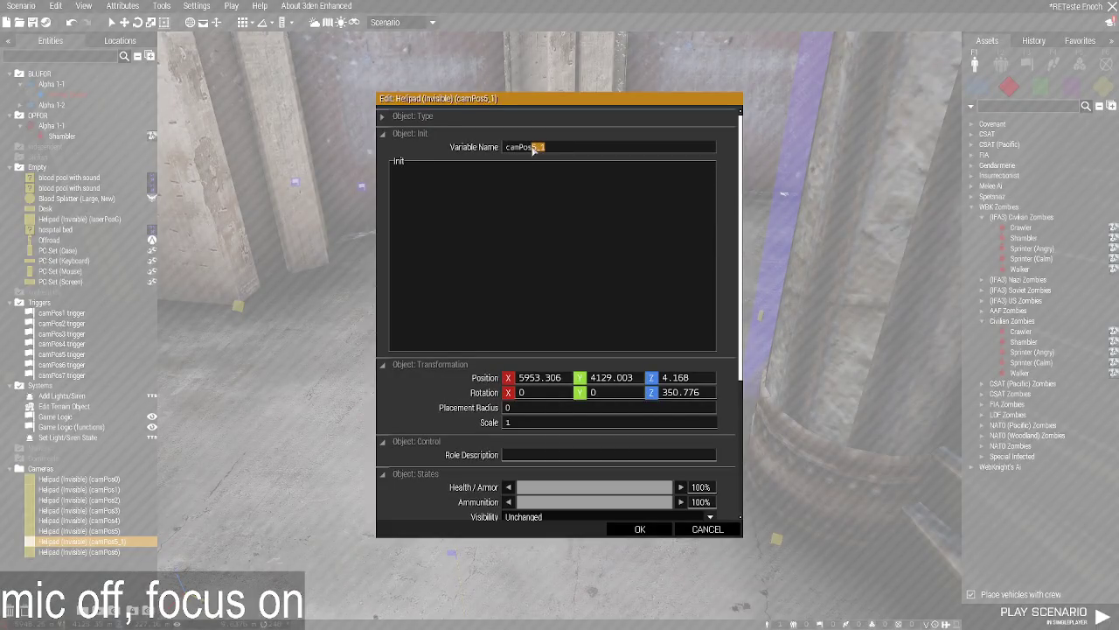
left_click(640, 528)
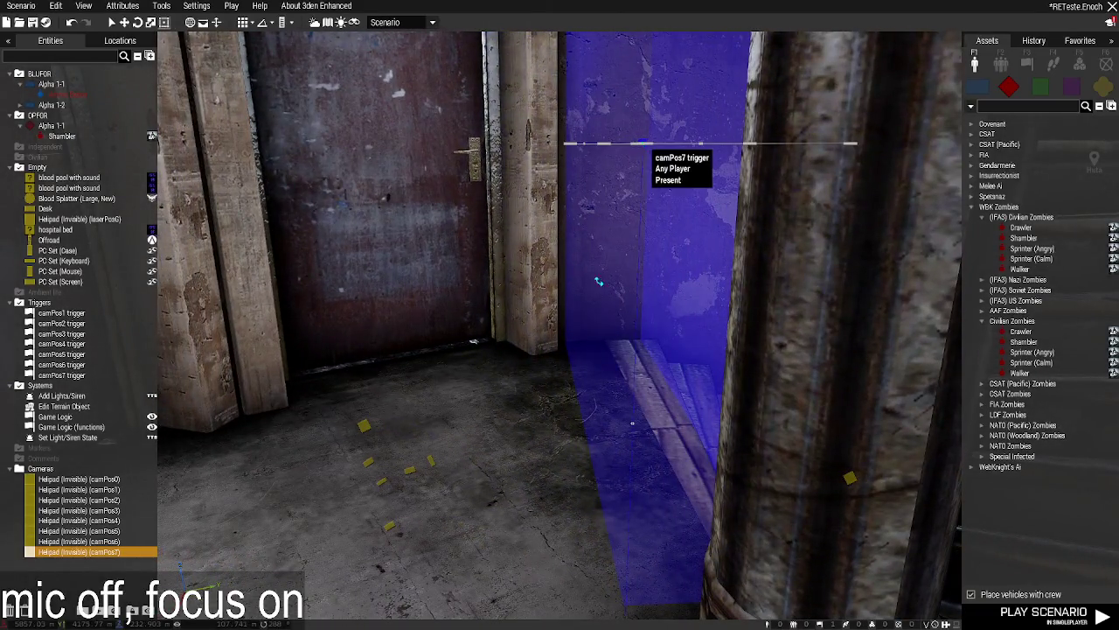
Check the camPos7 trigger's On Activation switches to camPos7, else back to camPos3.
double_click(642, 145)
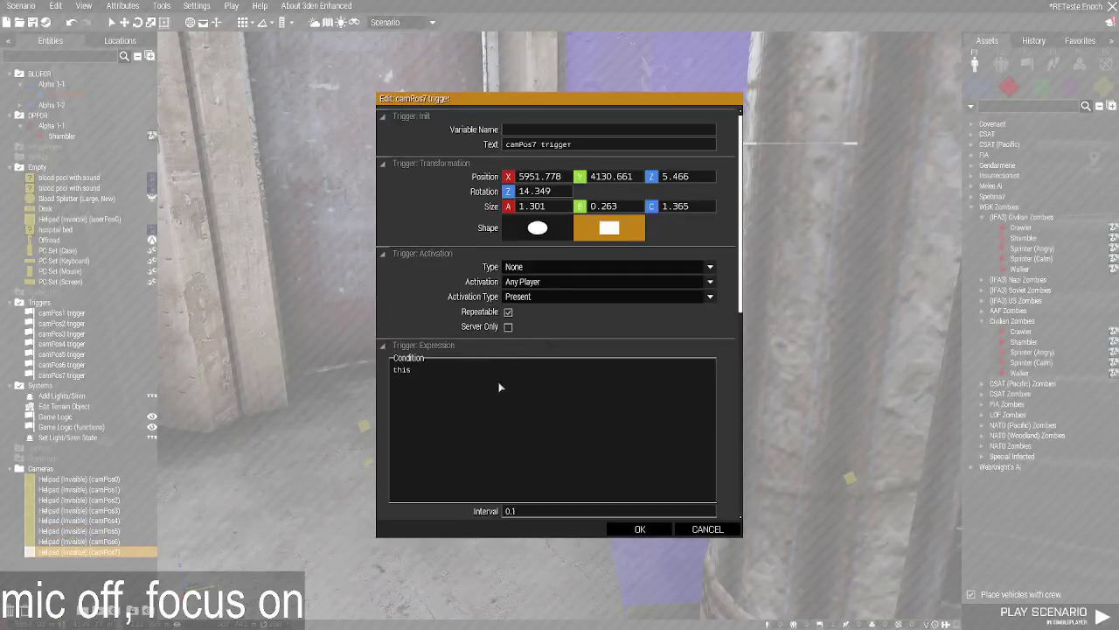
scroll(499, 384, "down", 8)
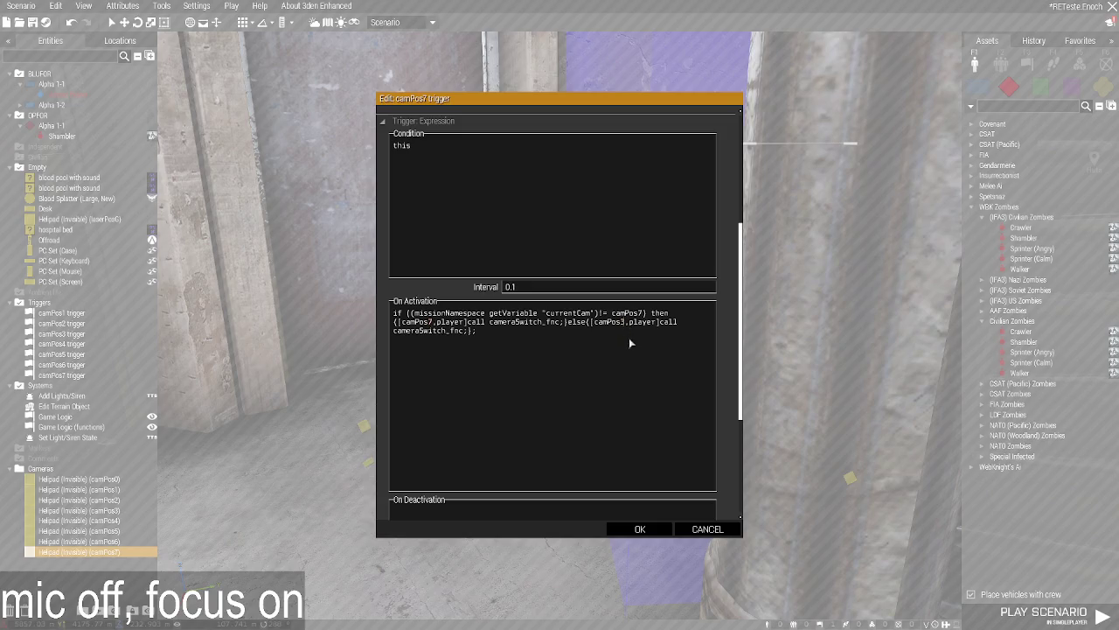
left_click(640, 528)
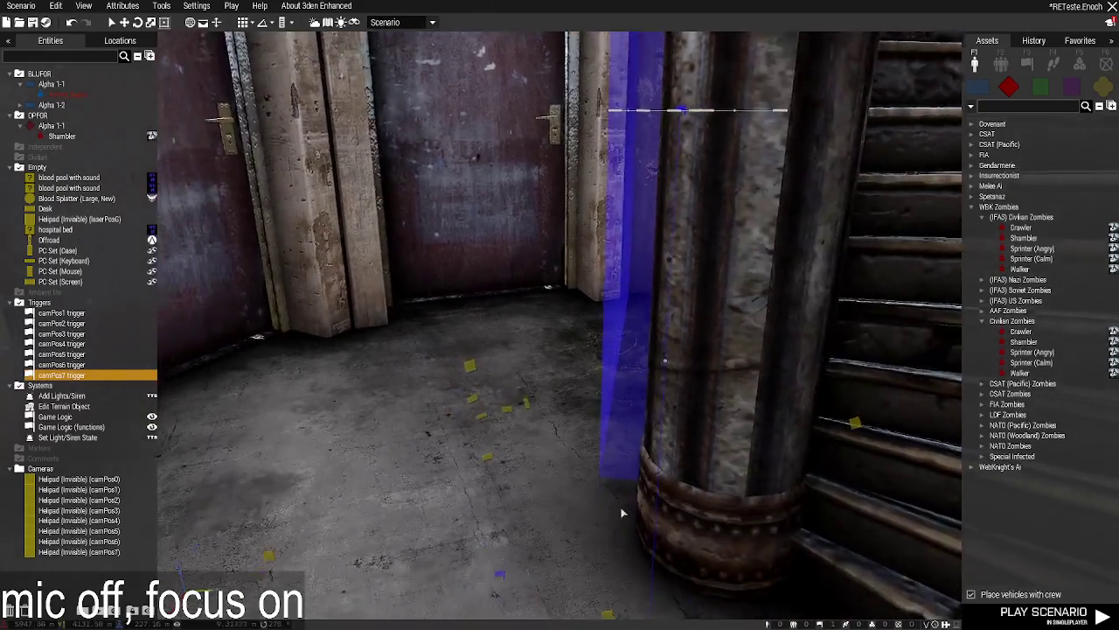
Widen the camPos7 trigger area by dragging its corner.
key("w")
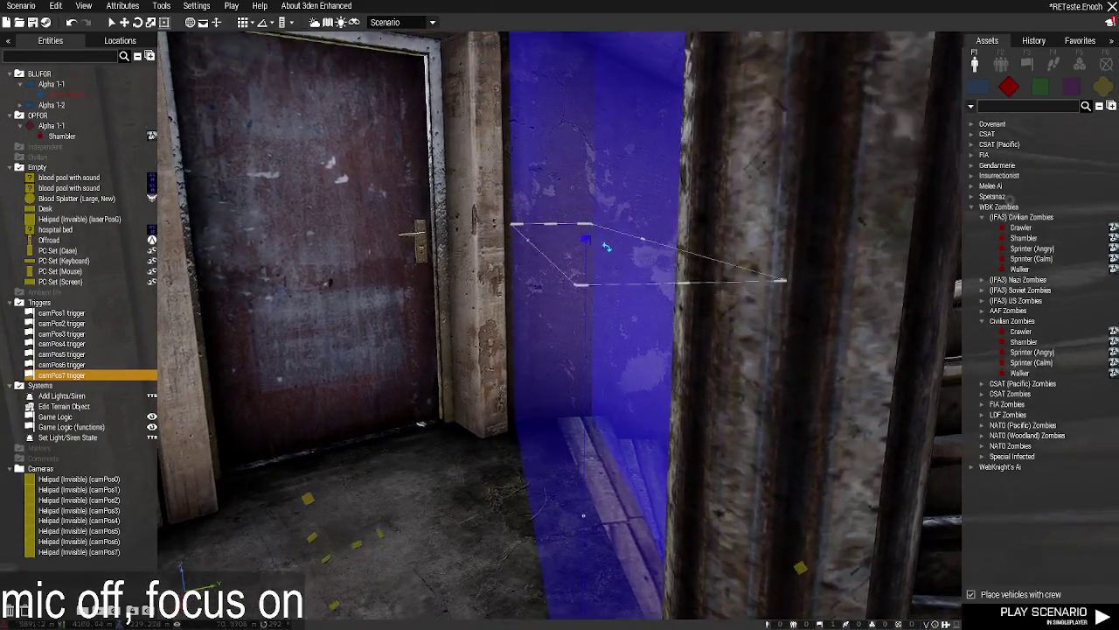
scroll(606, 248, "up", 2)
left_click_drag(575, 382, 594, 385)
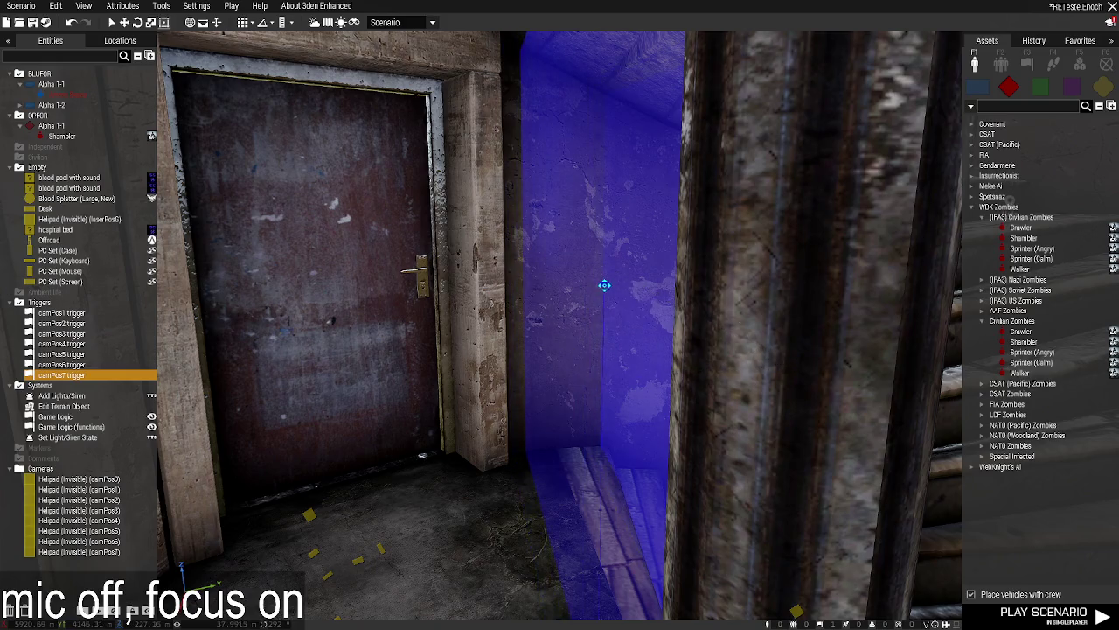
scroll(600, 285, "down", 5)
scroll(446, 387, "down", 5)
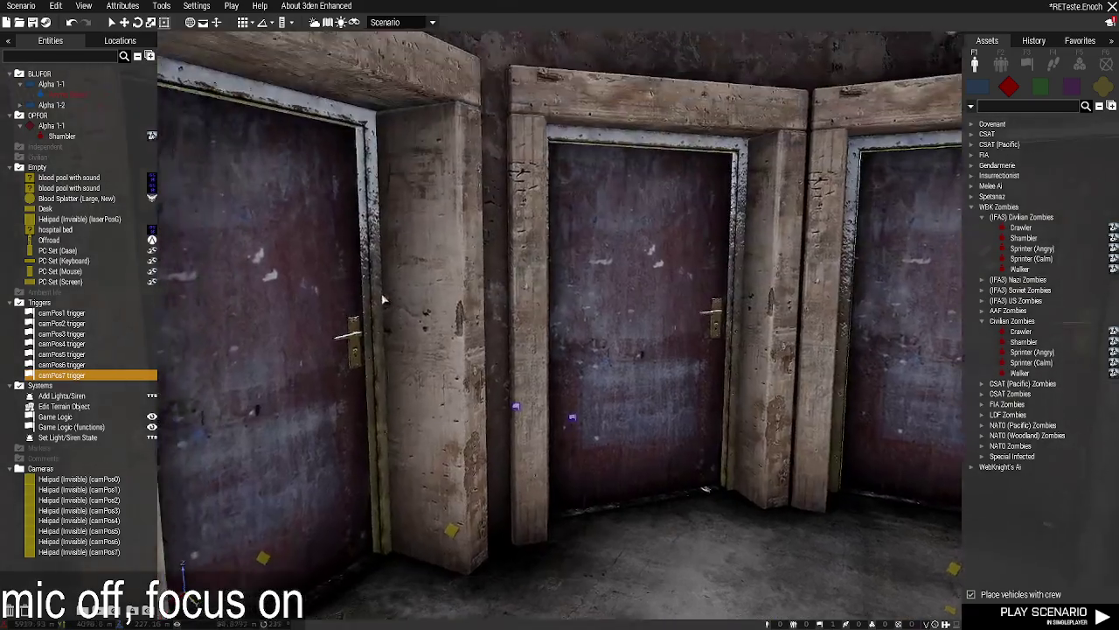
scroll(336, 306, "down", 3)
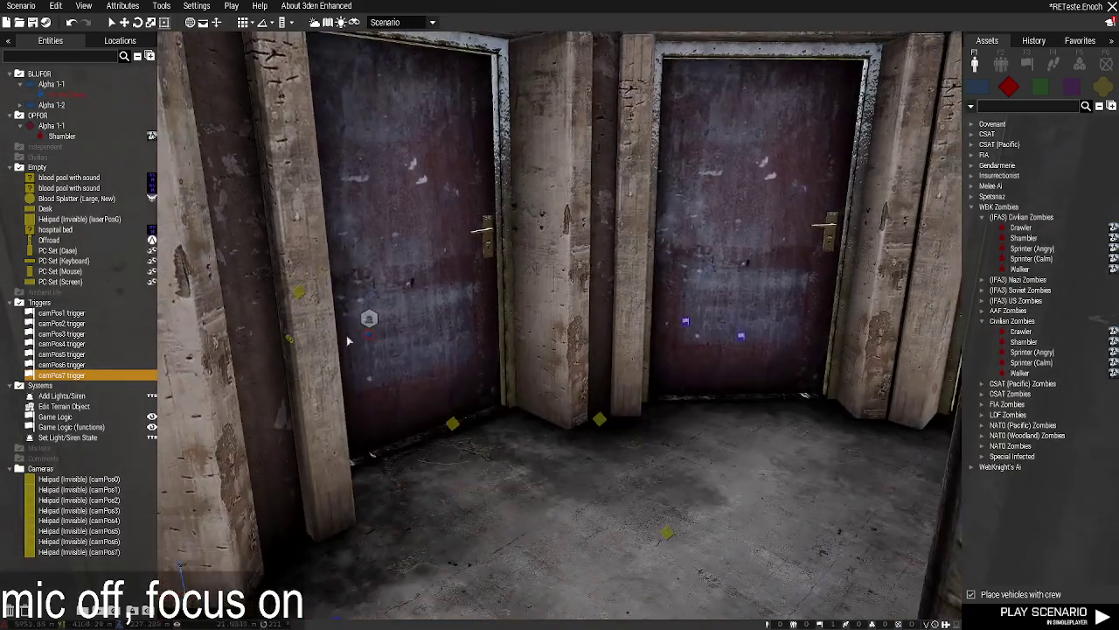
Move the camPos7 helipad beside the pillar and look over the staircase and door.
key("d")
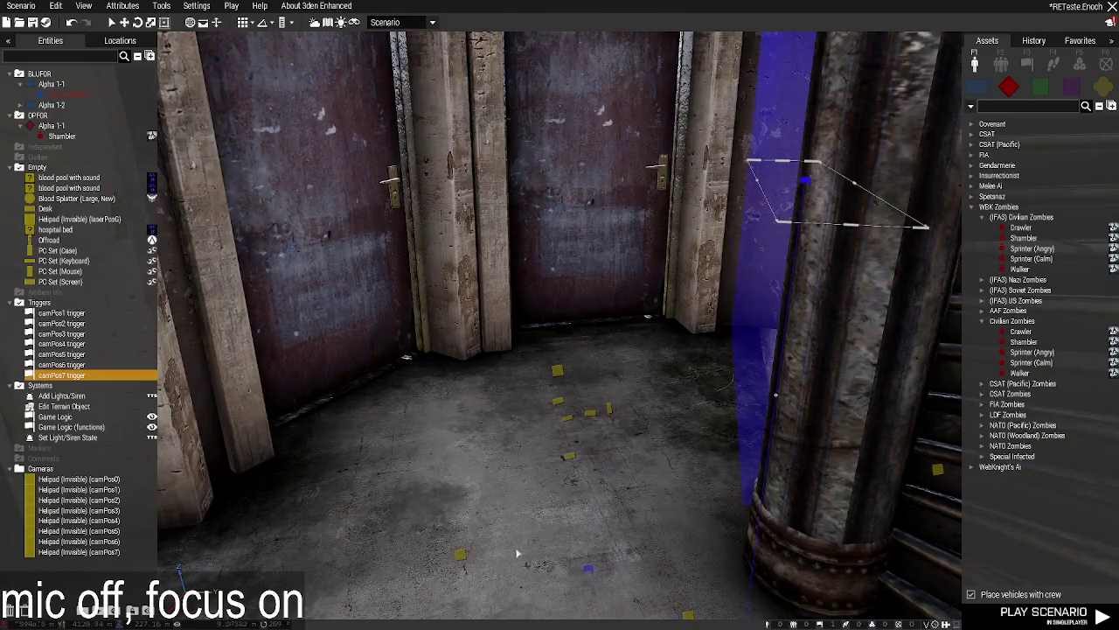
left_click_drag(460, 556, 710, 570)
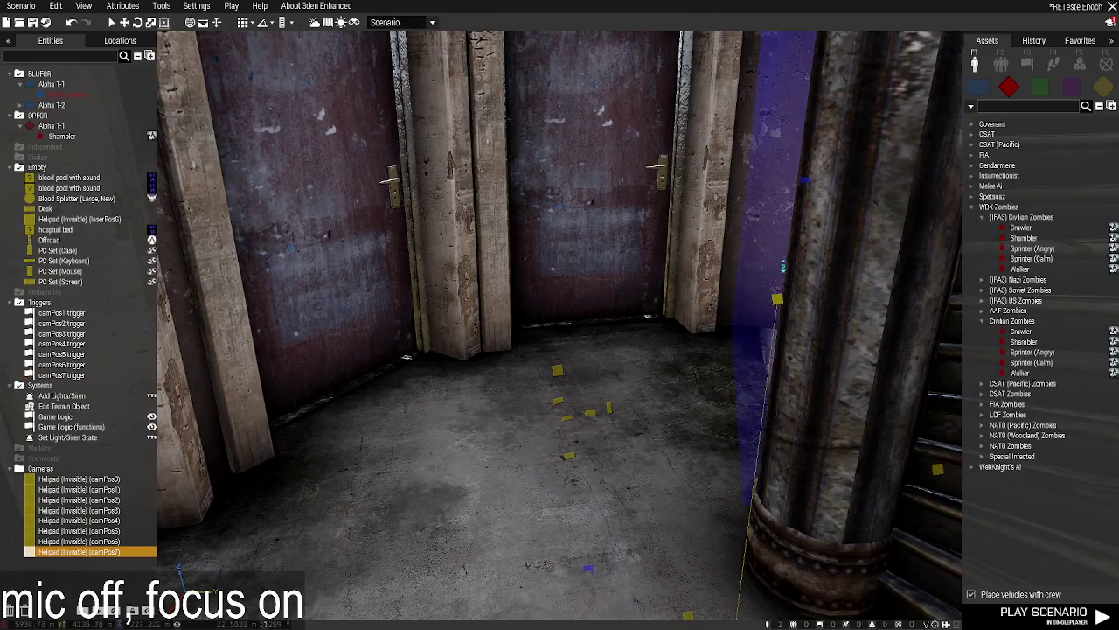
key("d")
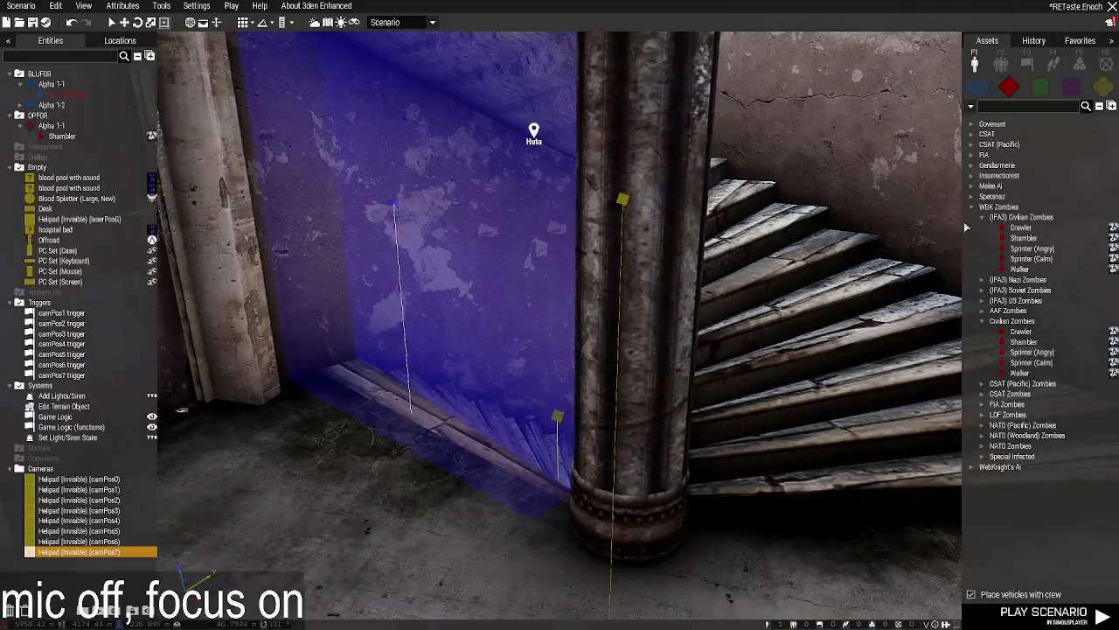
key("a")
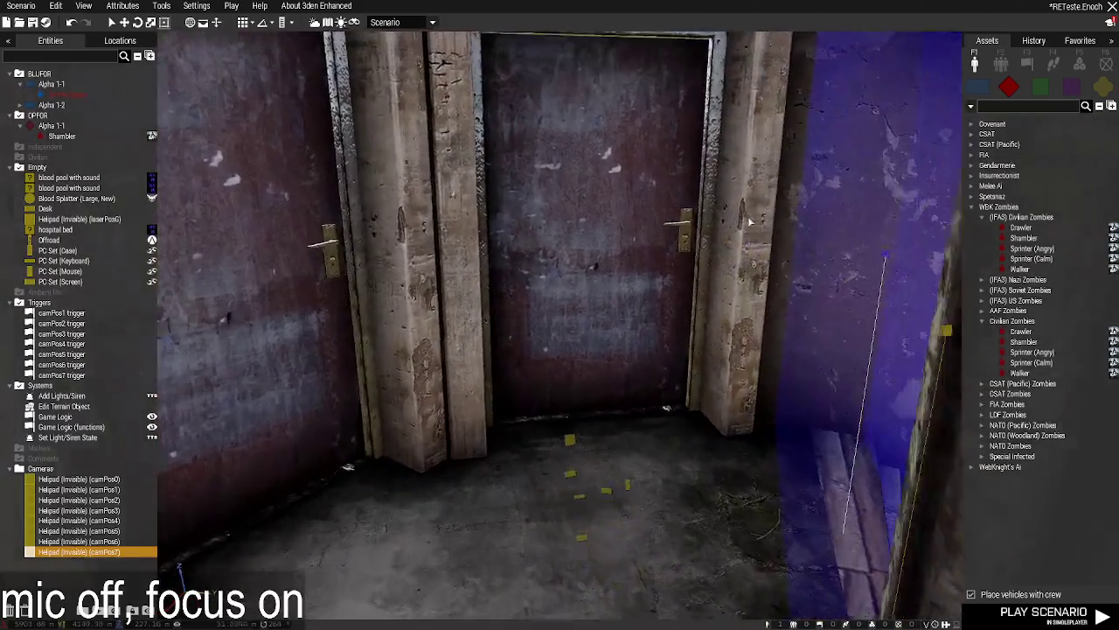
key("d")
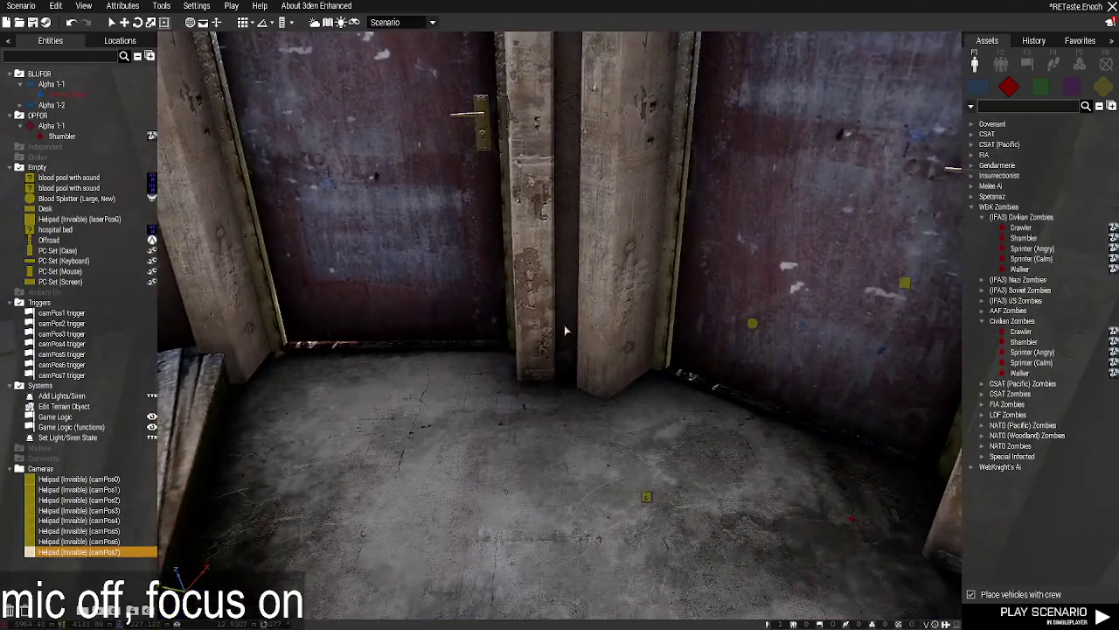
key("a")
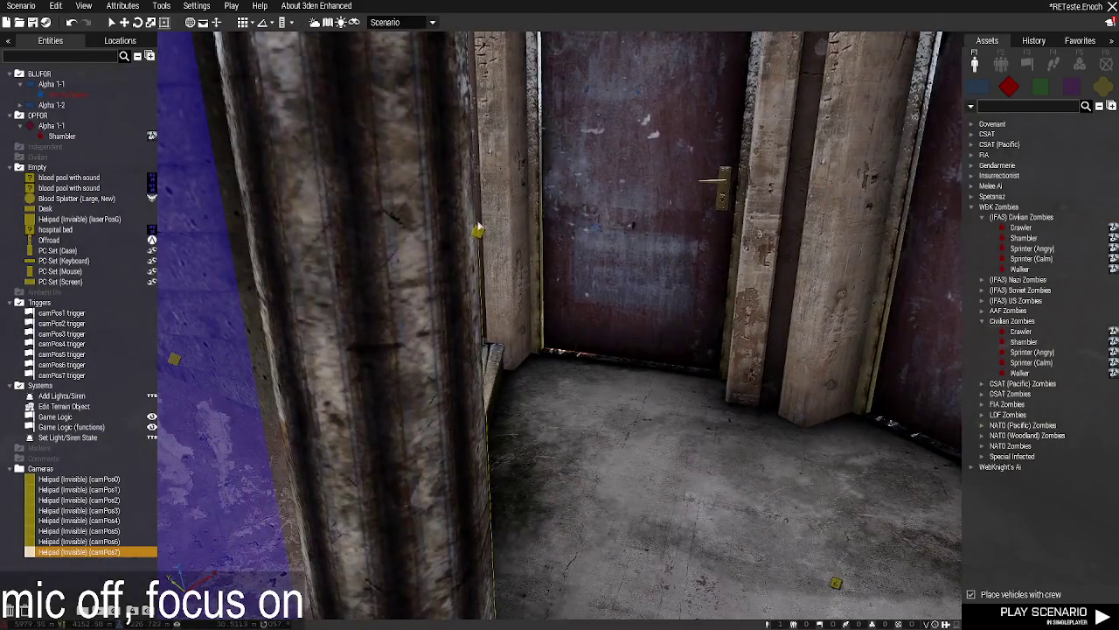
key("d")
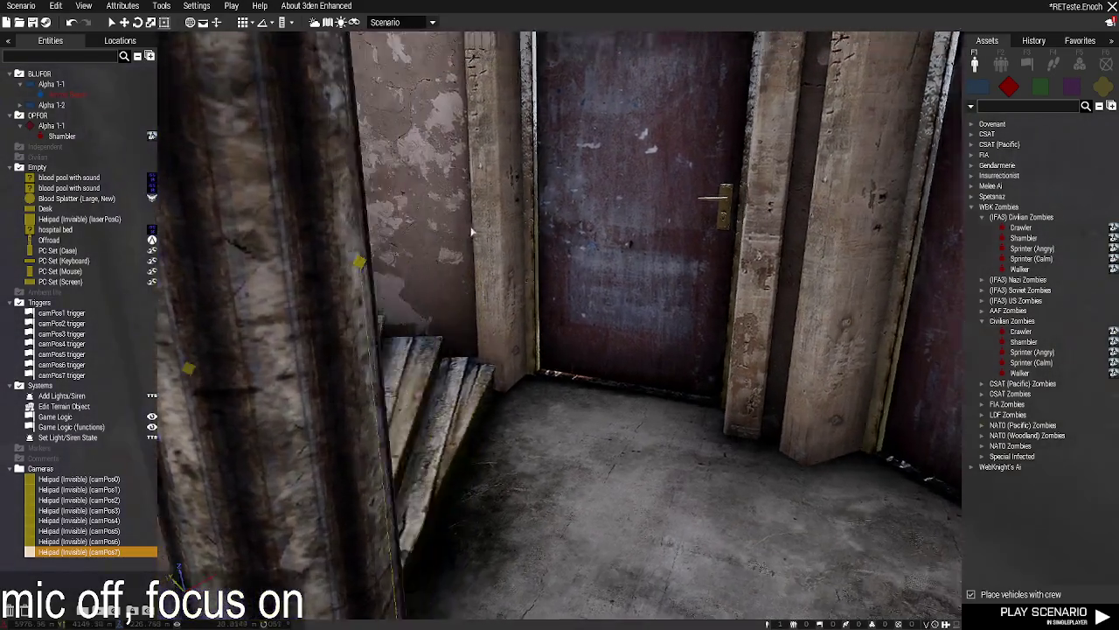
key("a")
key("d")
key("a")
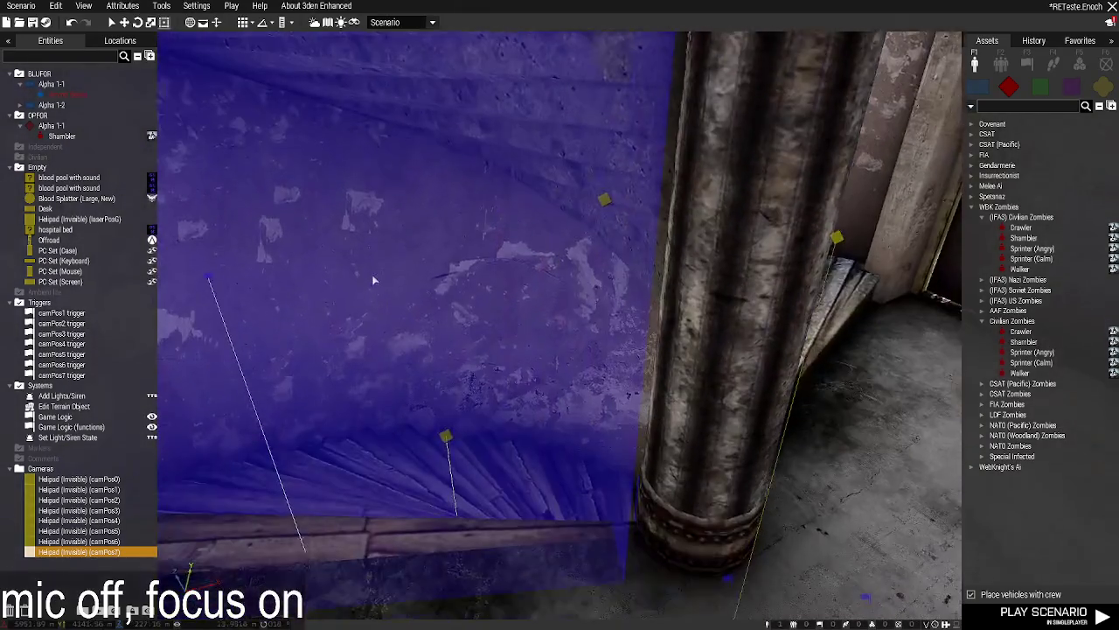
key("a")
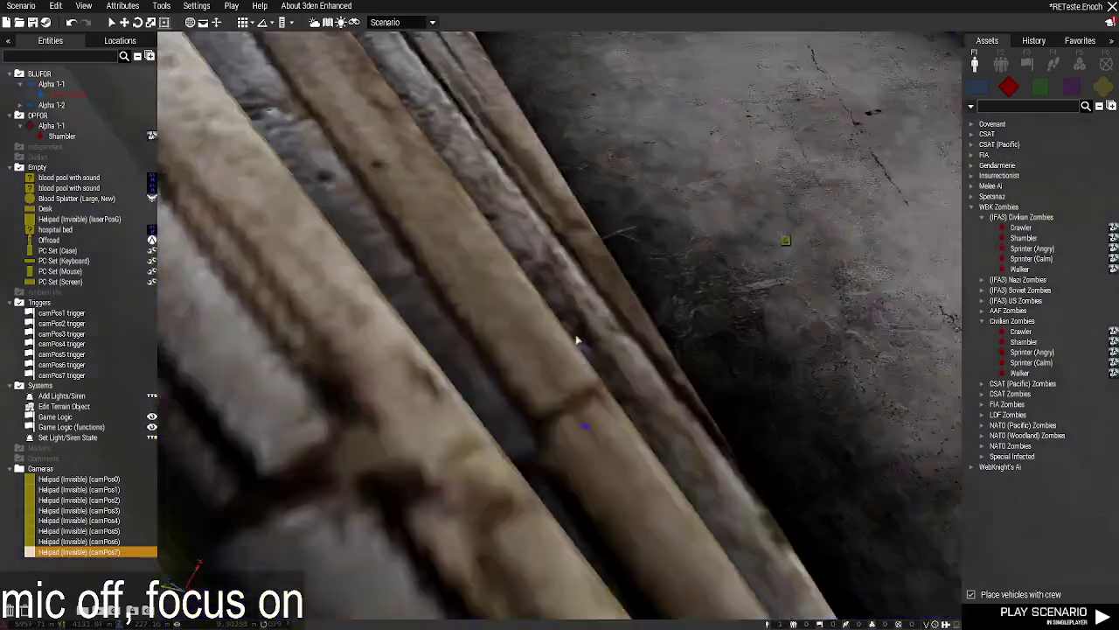
Fly the view out to the building's front and bring up the mission environment settings.
key("w")
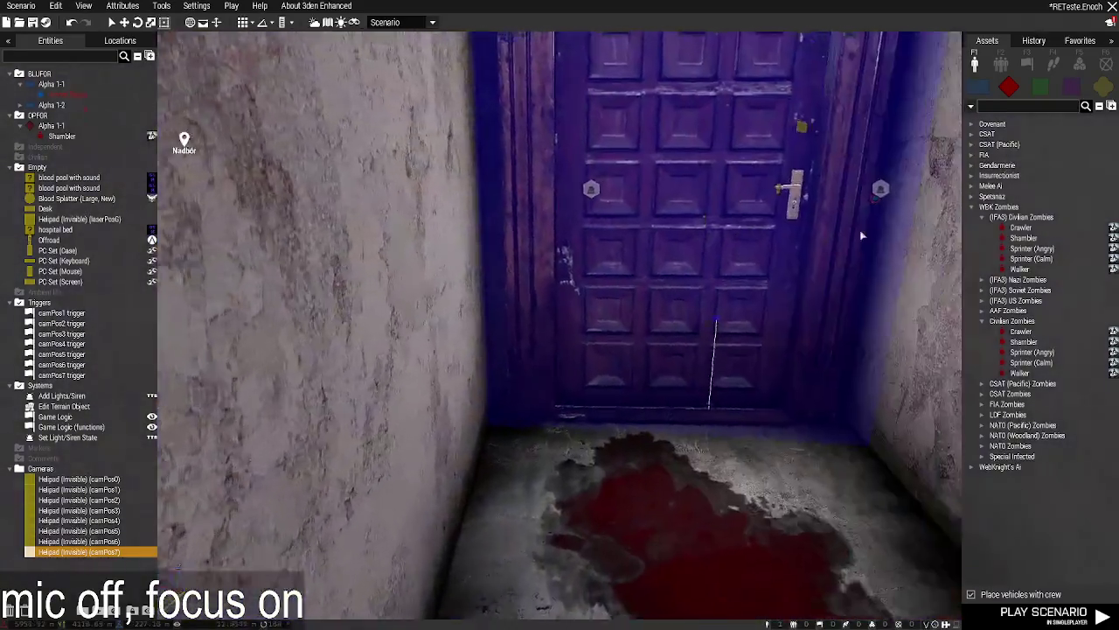
key("s")
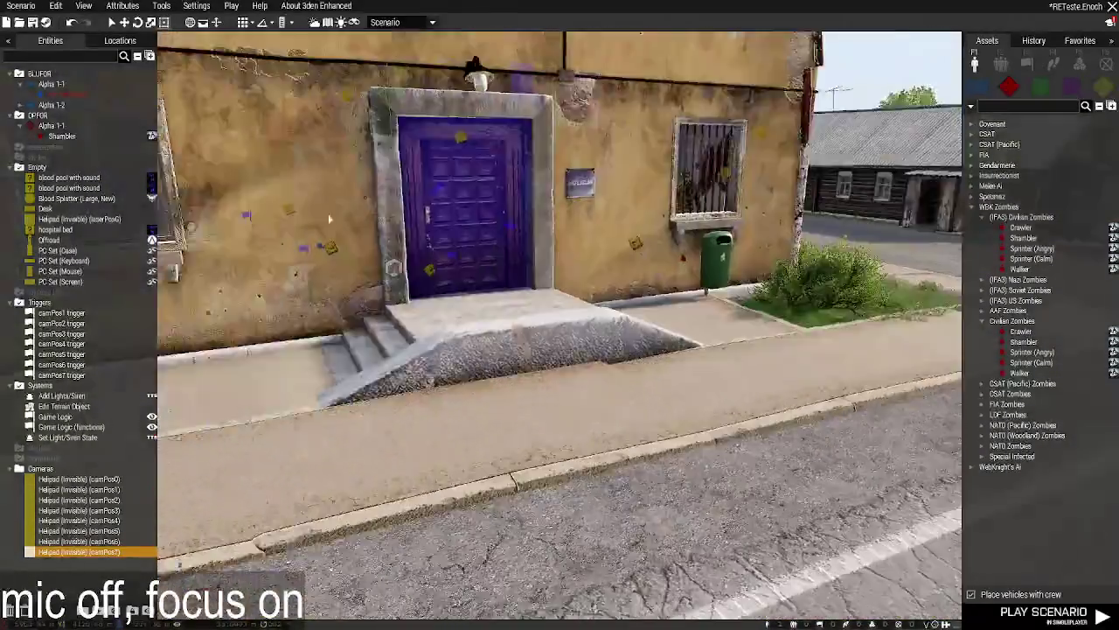
key("w")
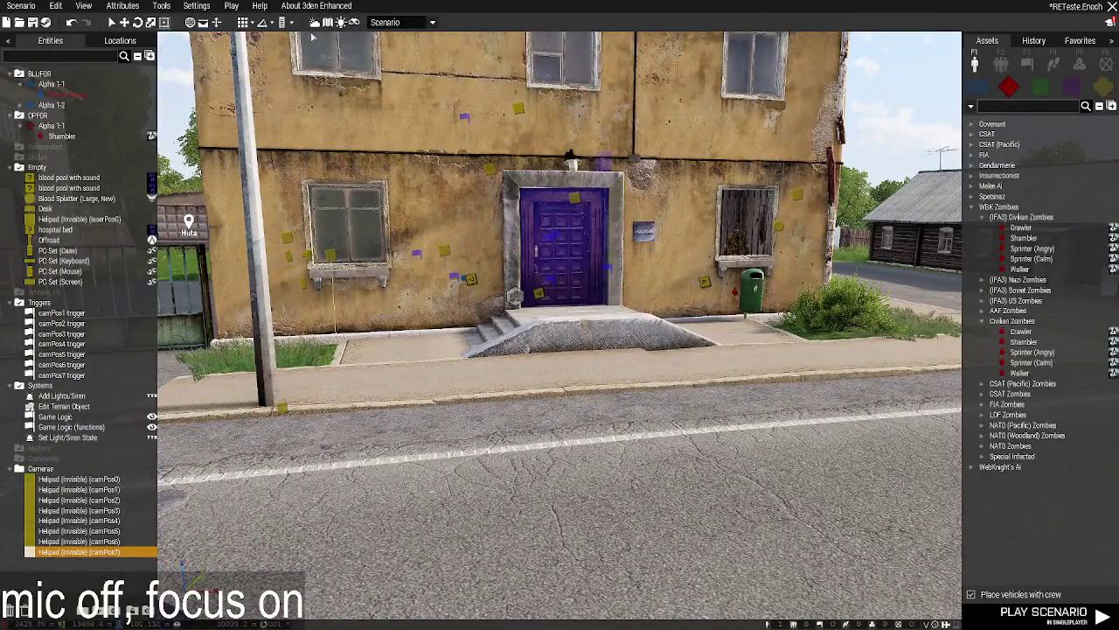
left_click(314, 24)
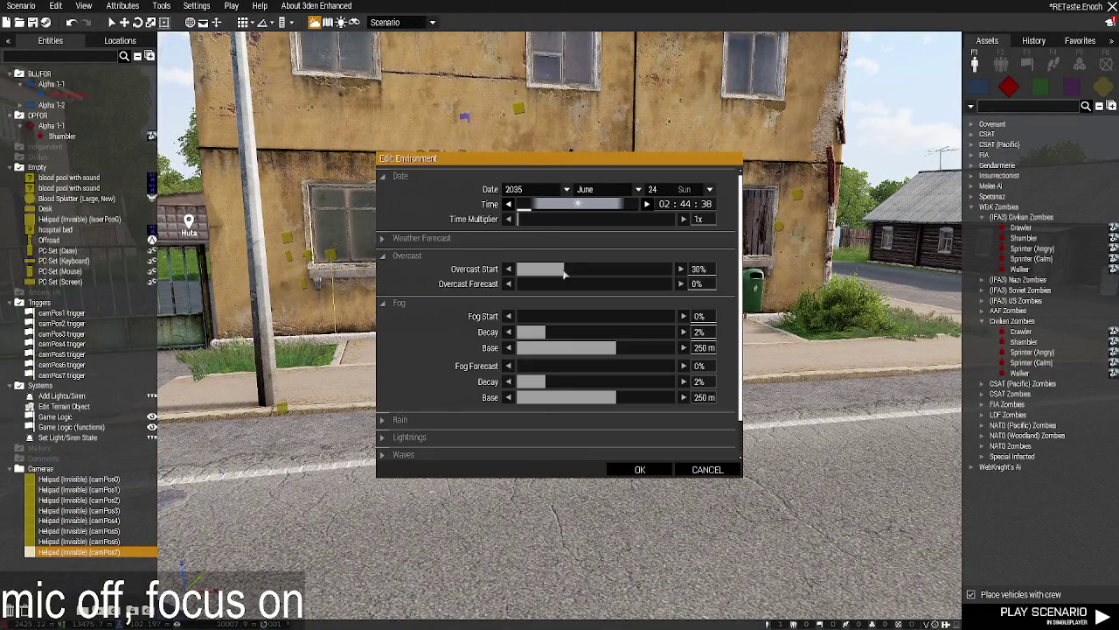
Apply the 02:44:38 night-time setting and review the camPos7 helipad's attributes without changes.
left_click(636, 472)
key("w")
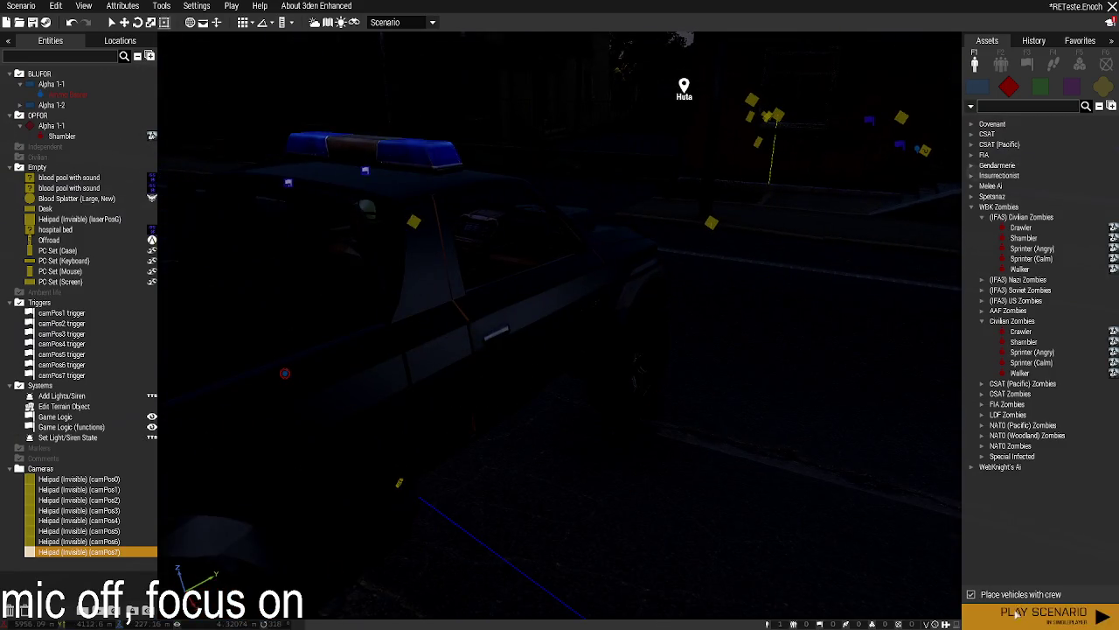
double_click(444, 405)
scroll(520, 366, "down", 5)
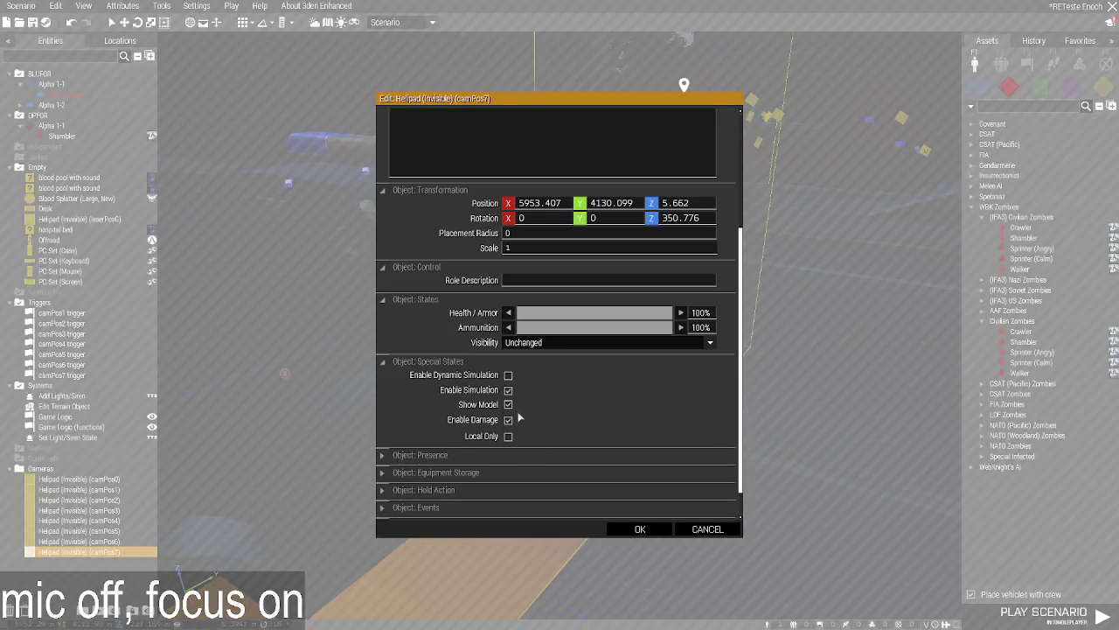
scroll(503, 420, "up", 4)
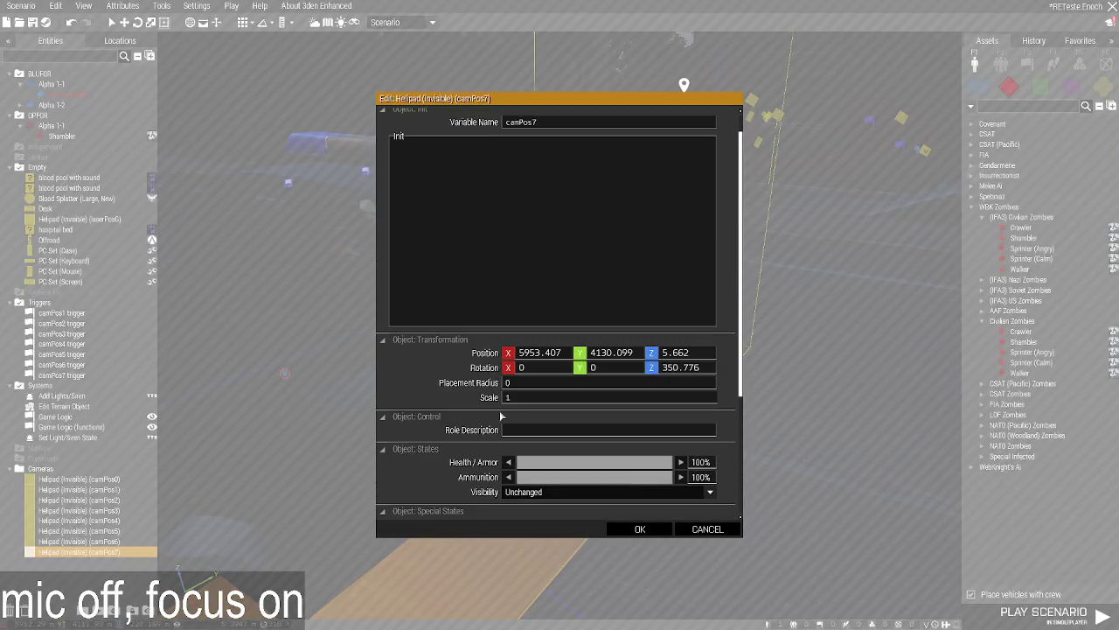
key("Escape")
Review and confirm the police Offroad's attributes, then start the playtest.
double_click(457, 326)
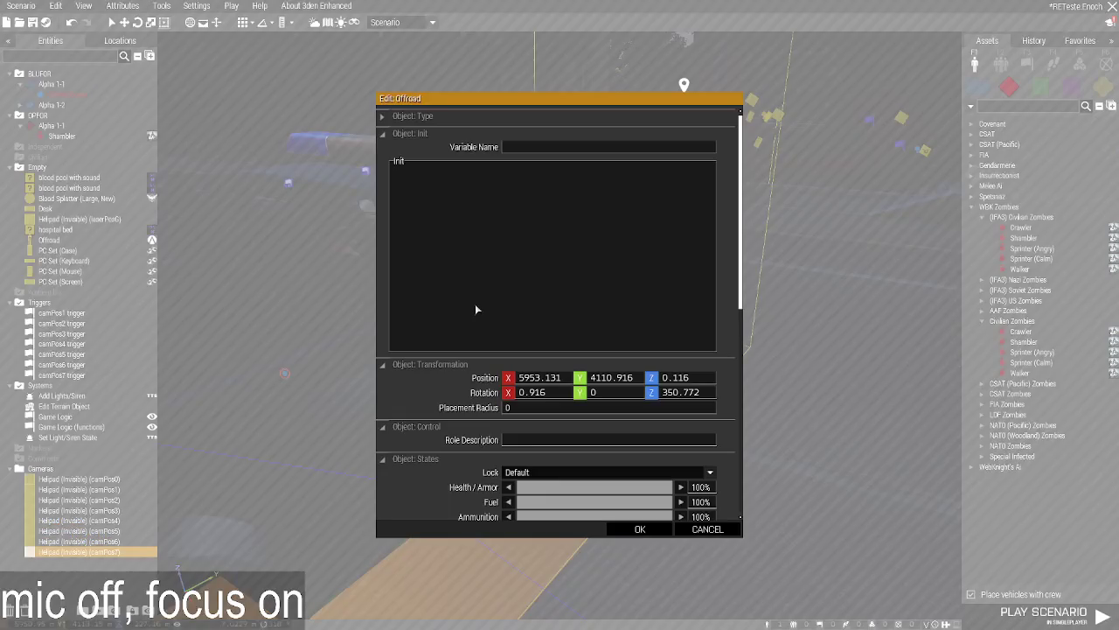
scroll(490, 393, "down", 5)
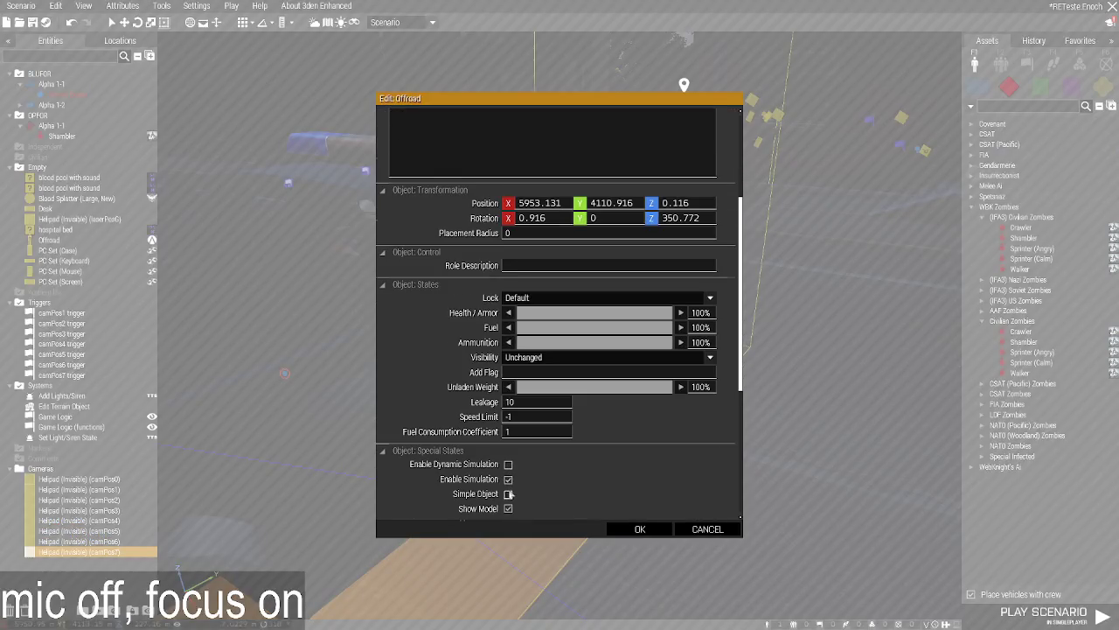
scroll(510, 494, "down", 2)
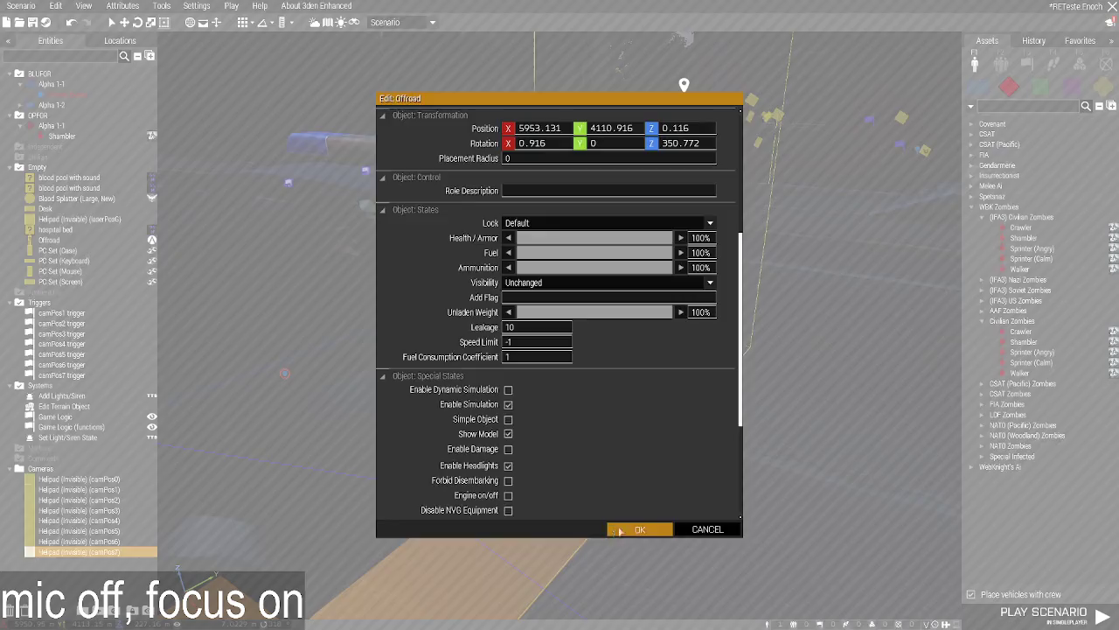
left_click(619, 530)
left_click(1008, 618)
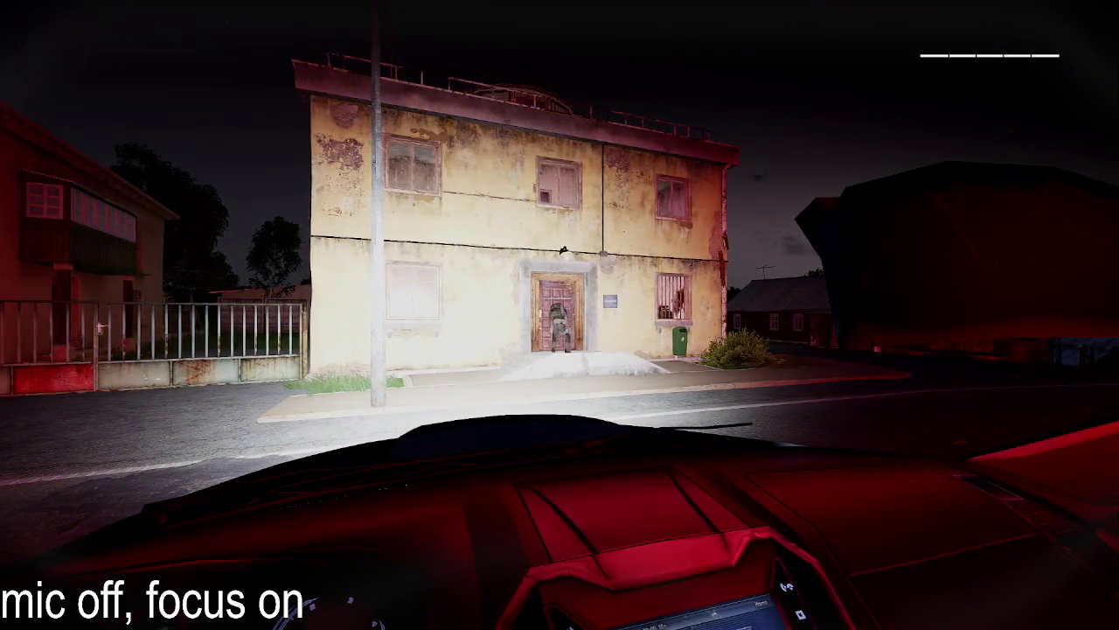
Walk forward and left through the jail corridor behind the soldier, then pause the game.
key("Escape")
key("Escape")
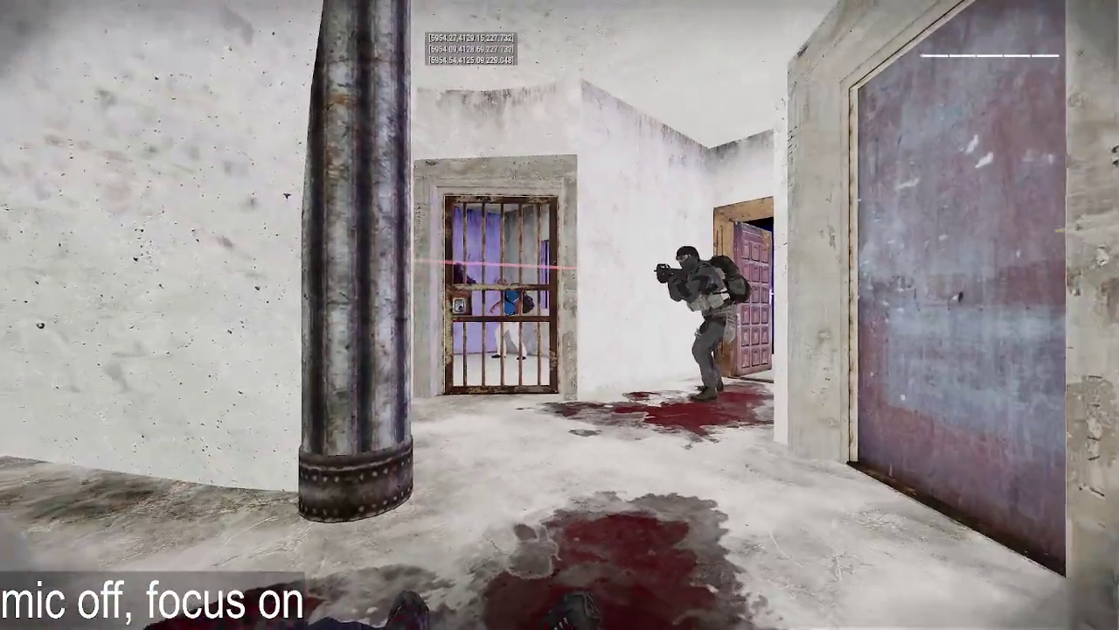
key("w")
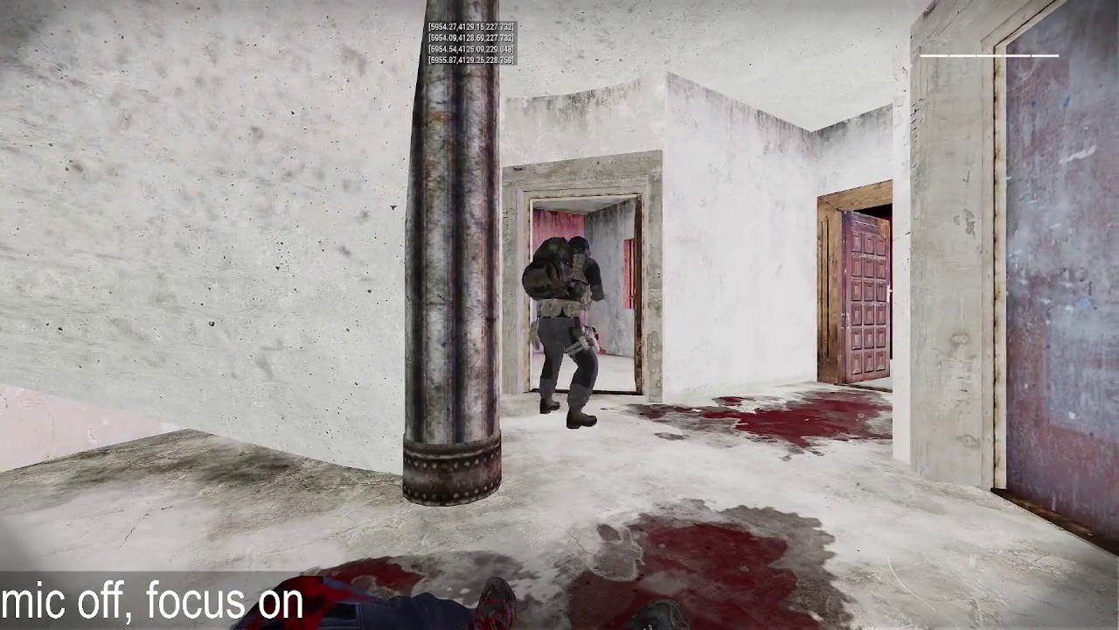
key("a")
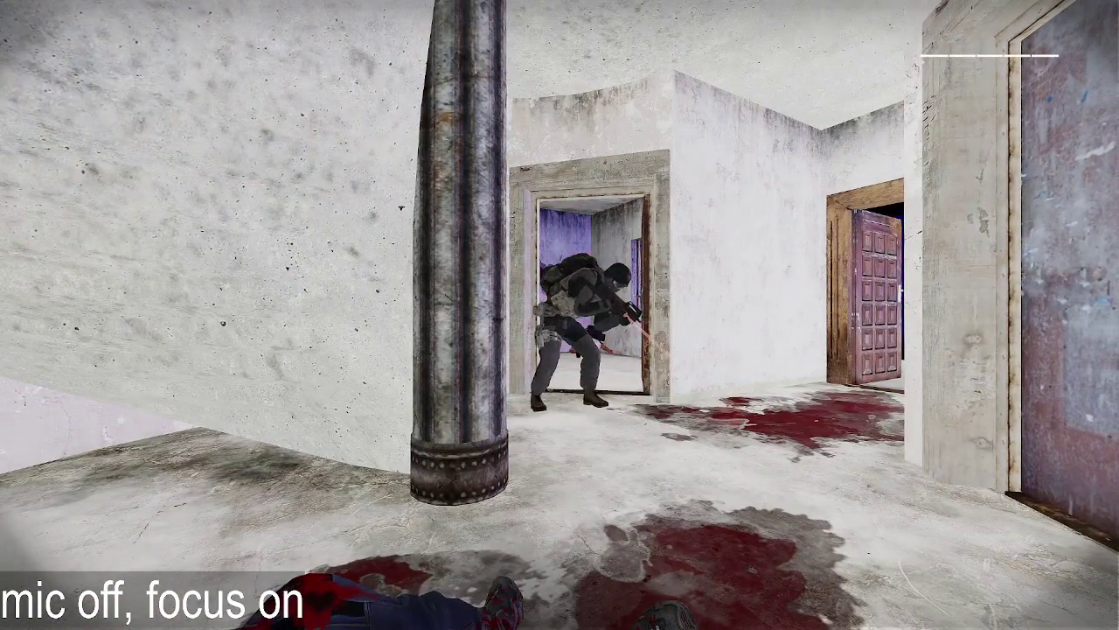
key("Escape")
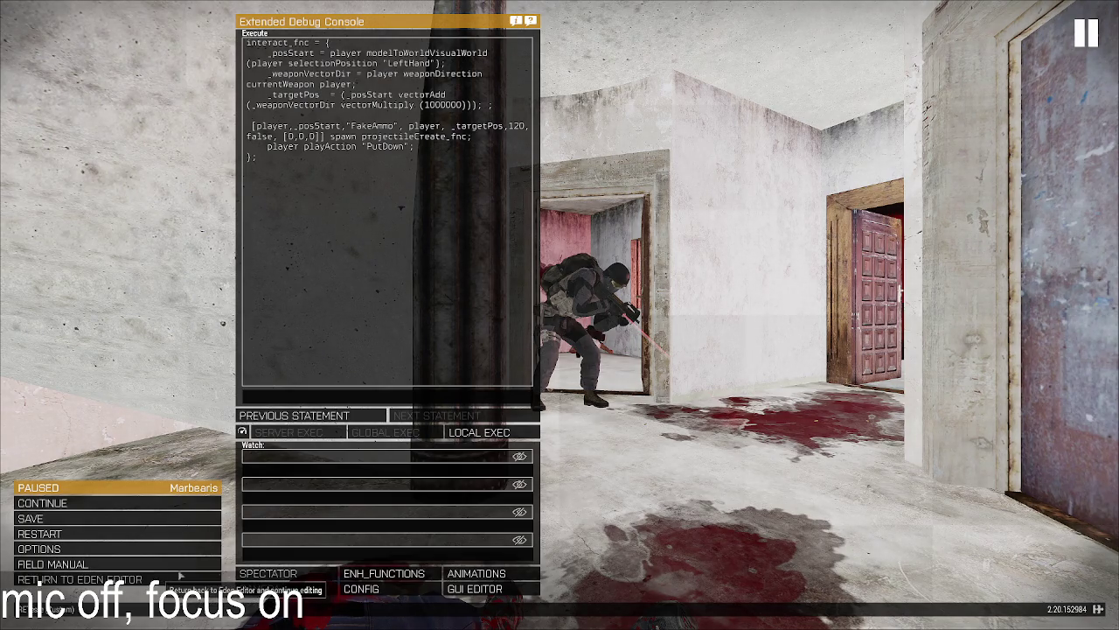
In the code editor, replace the LaserBeam projectile with FakeAmmo in the interact function.
key("alt+Tab")
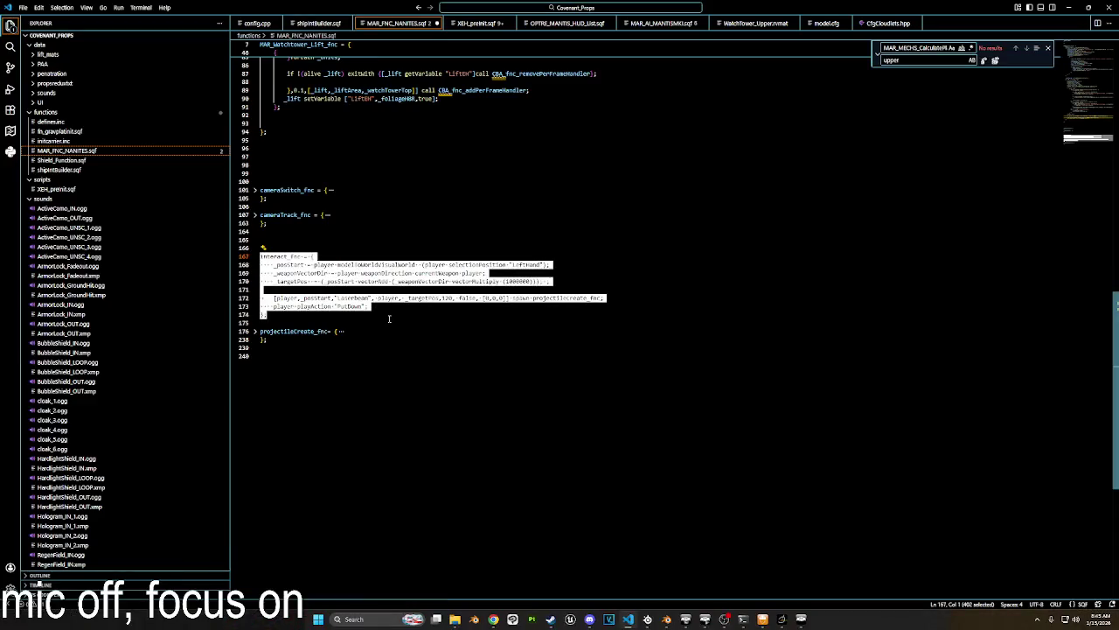
left_click(387, 317)
left_click(350, 297)
double_click(350, 297)
type("F")
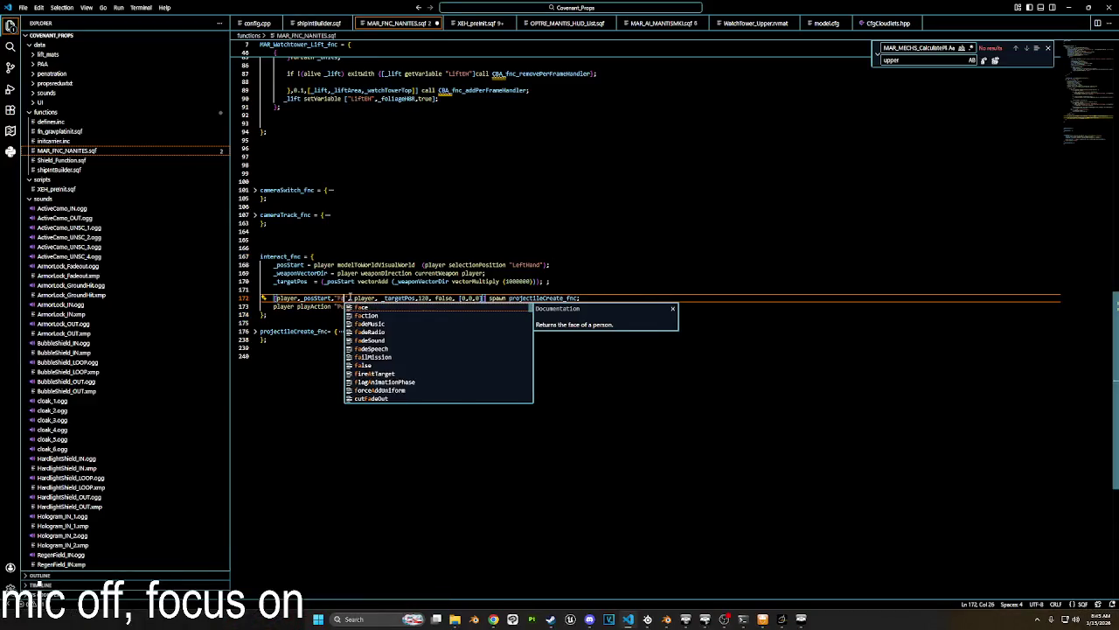
type("akeAmmo")
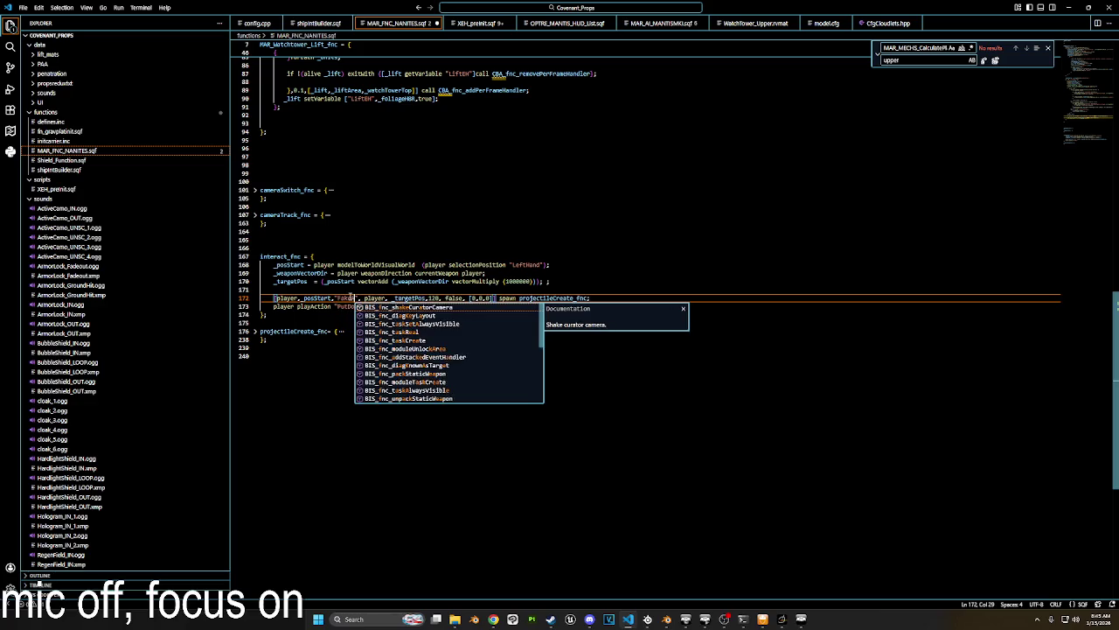
Select the functions from line 101 to the end of the file and return to Eden.
left_click(771, 585)
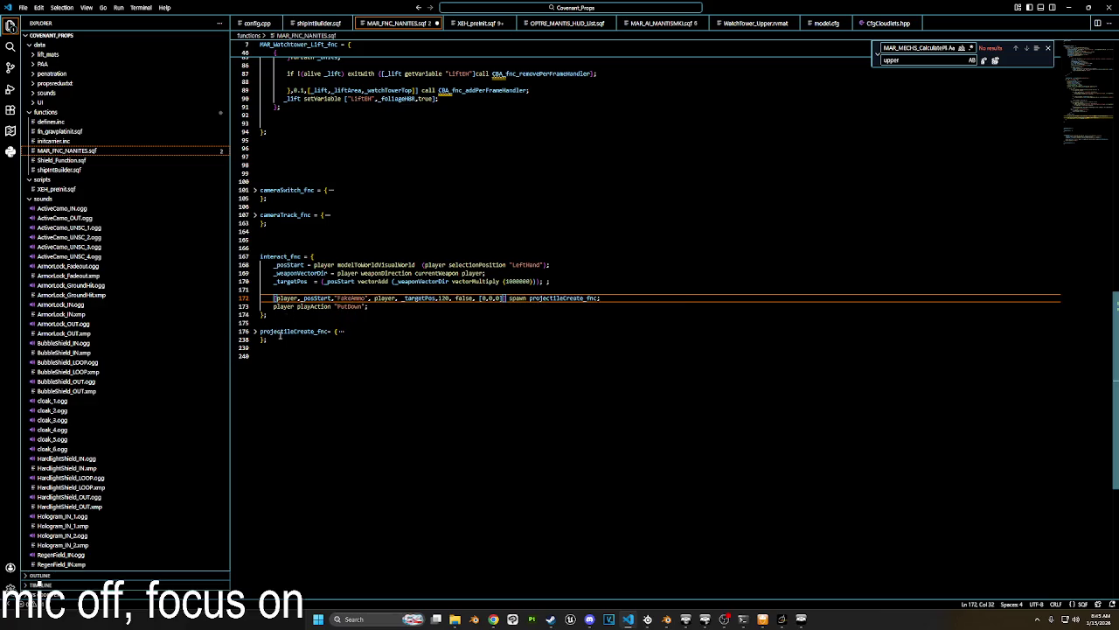
key("shift+Up")
key("shift+Up")
key("shift+Up")
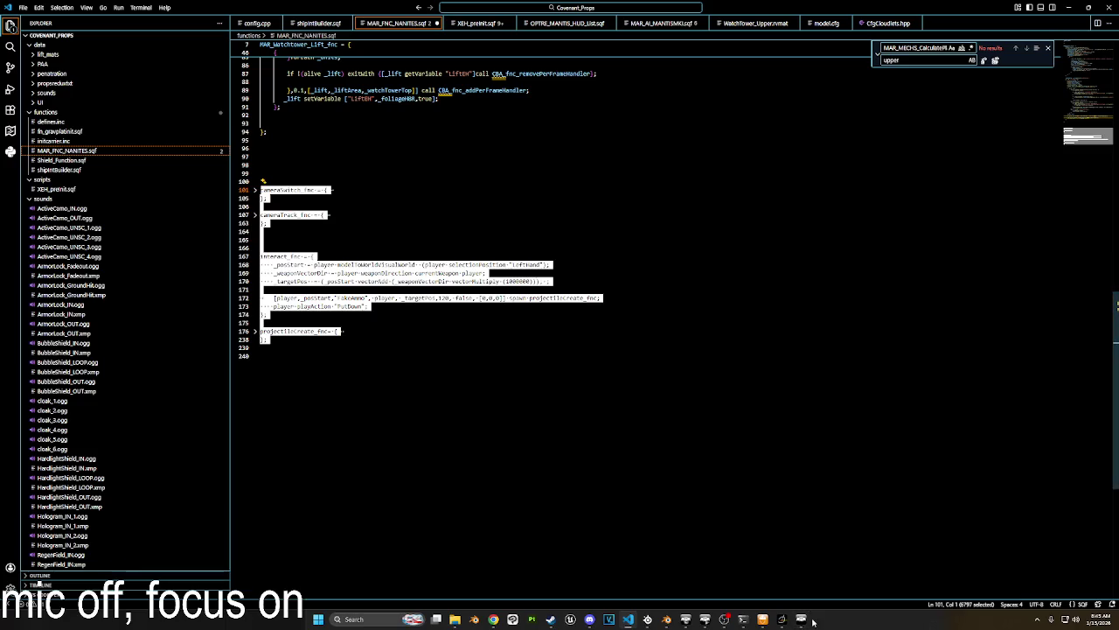
left_click(801, 618)
scroll(584, 254, "up", 10)
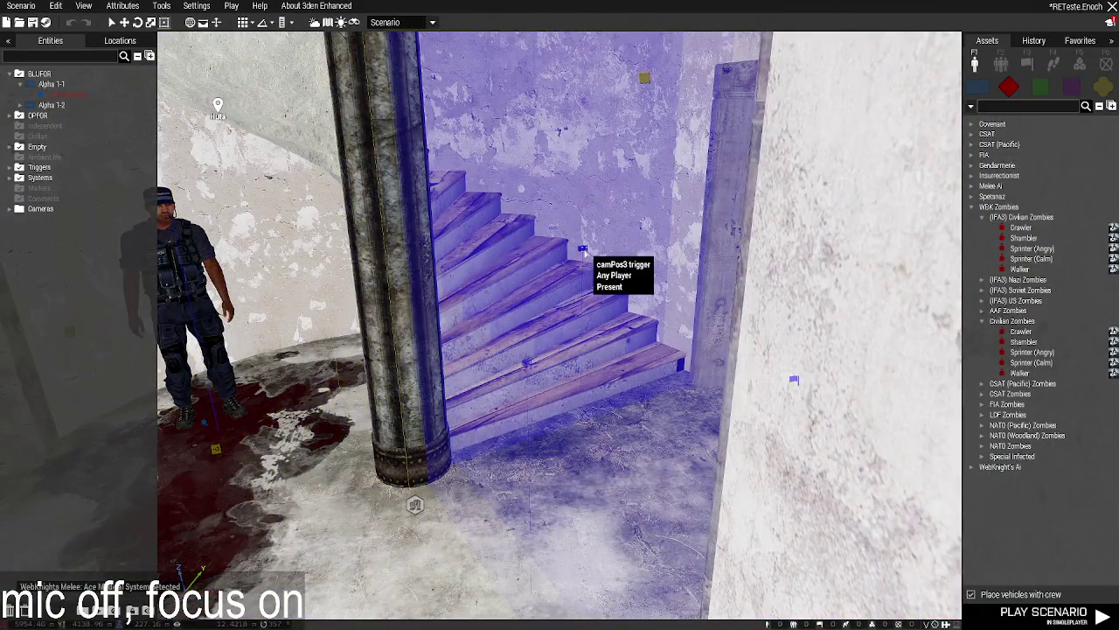
Change the camera number in the camPos3 trigger's activation code to 3, then discard the edit.
double_click(584, 254)
scroll(577, 402, "down", 5)
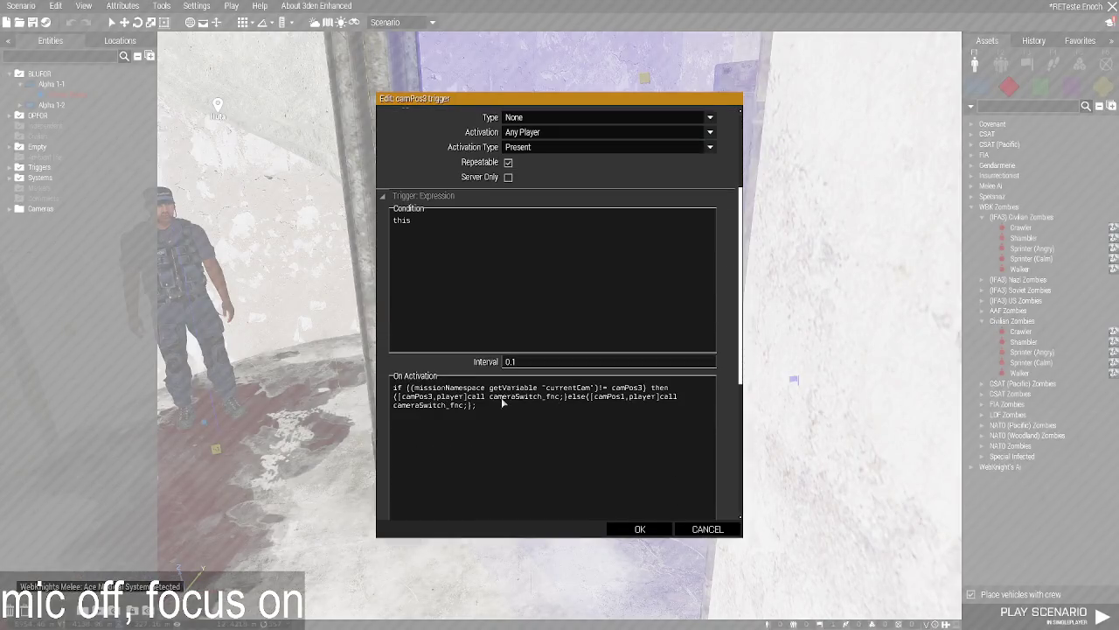
left_click(623, 396)
key("BackSpace")
type("3")
left_click(691, 529)
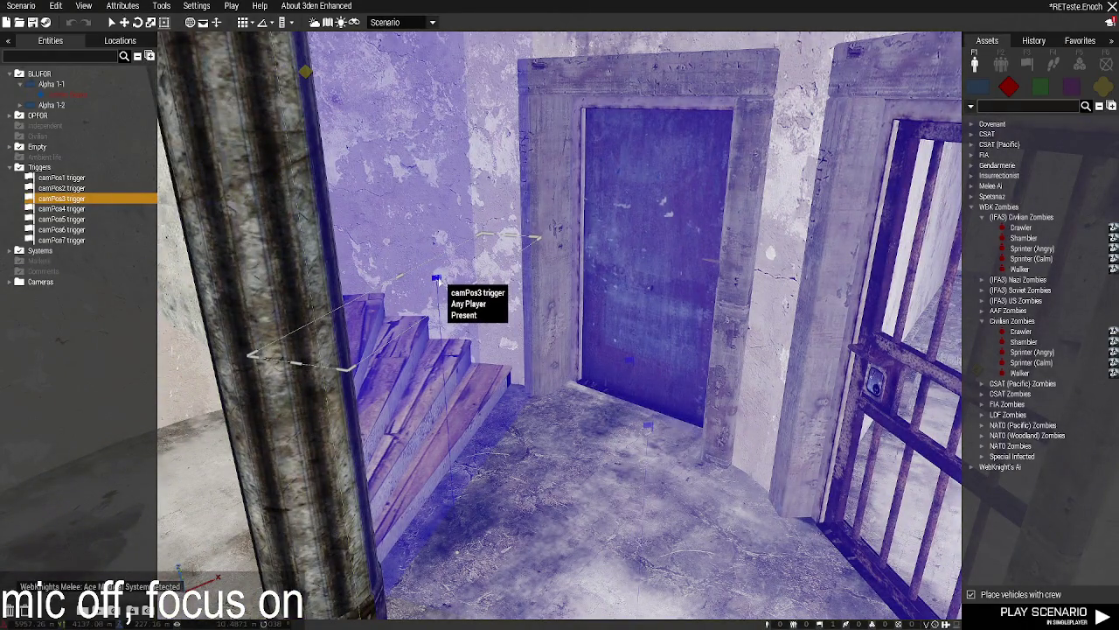
Set the camPos3 trigger's On Activation code to use camera camPos3 and confirm.
double_click(437, 278)
scroll(514, 420, "down", 3)
scroll(507, 420, "down", 1)
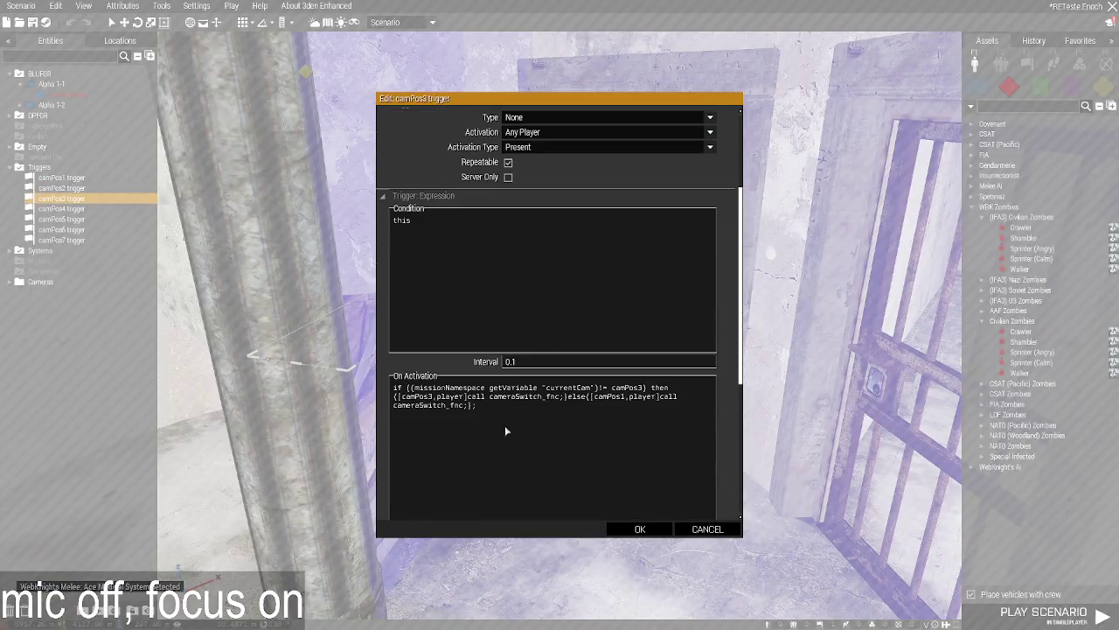
left_click_drag(427, 398, 432, 398)
type("3")
left_click(639, 528)
Review the camPos2 trigger's code by the stairs, then survey the rooms and night street.
key("w")
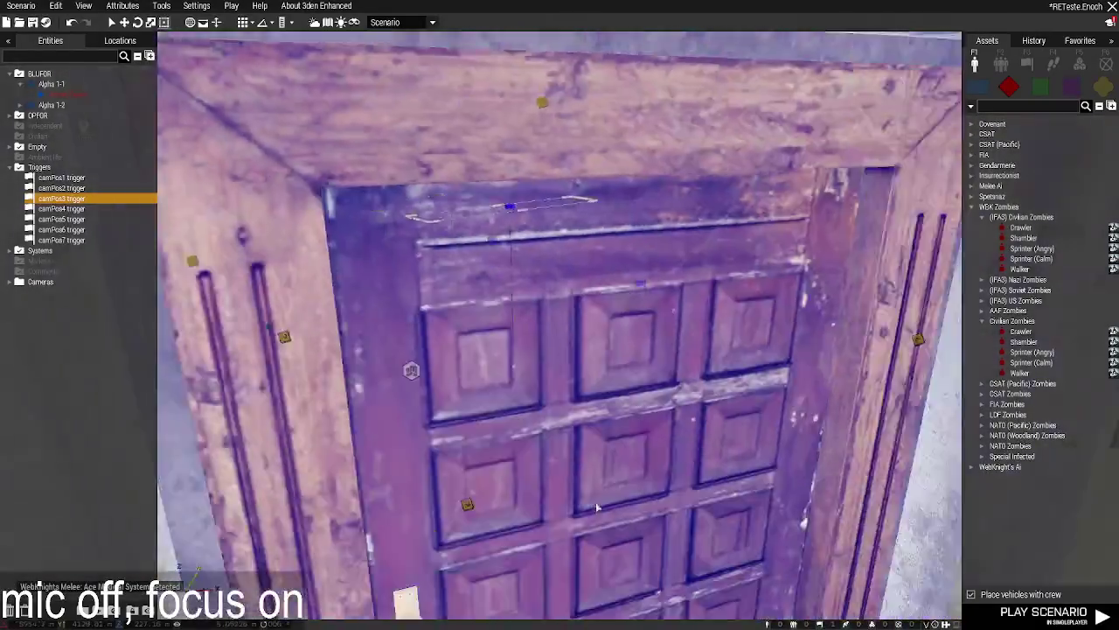
key("w")
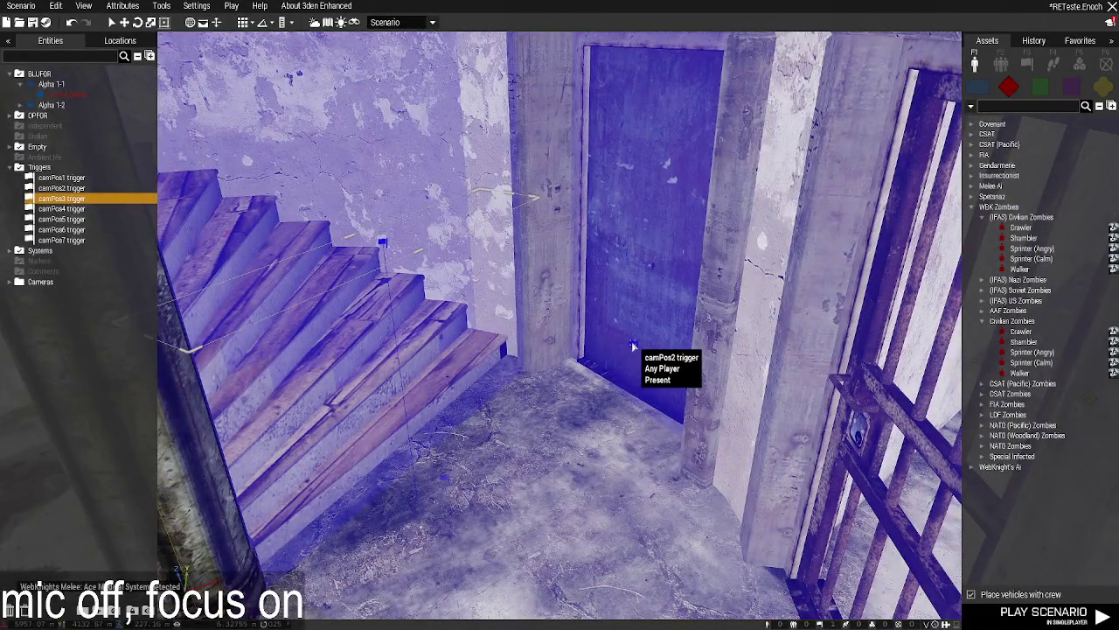
double_click(635, 344)
scroll(557, 434, "down", 3)
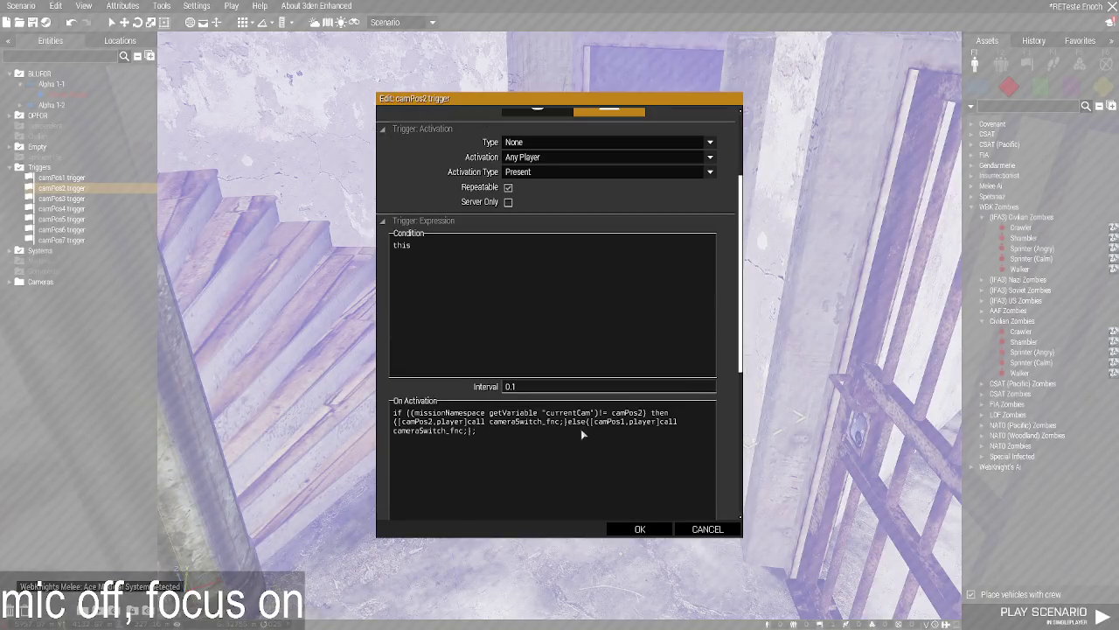
left_click(639, 529)
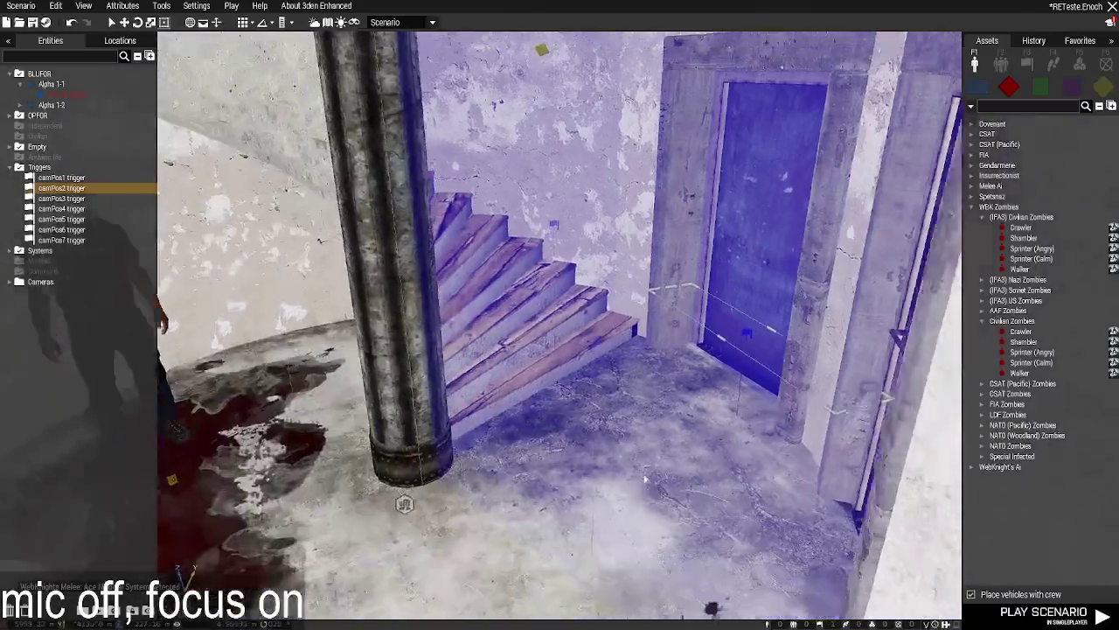
key("a")
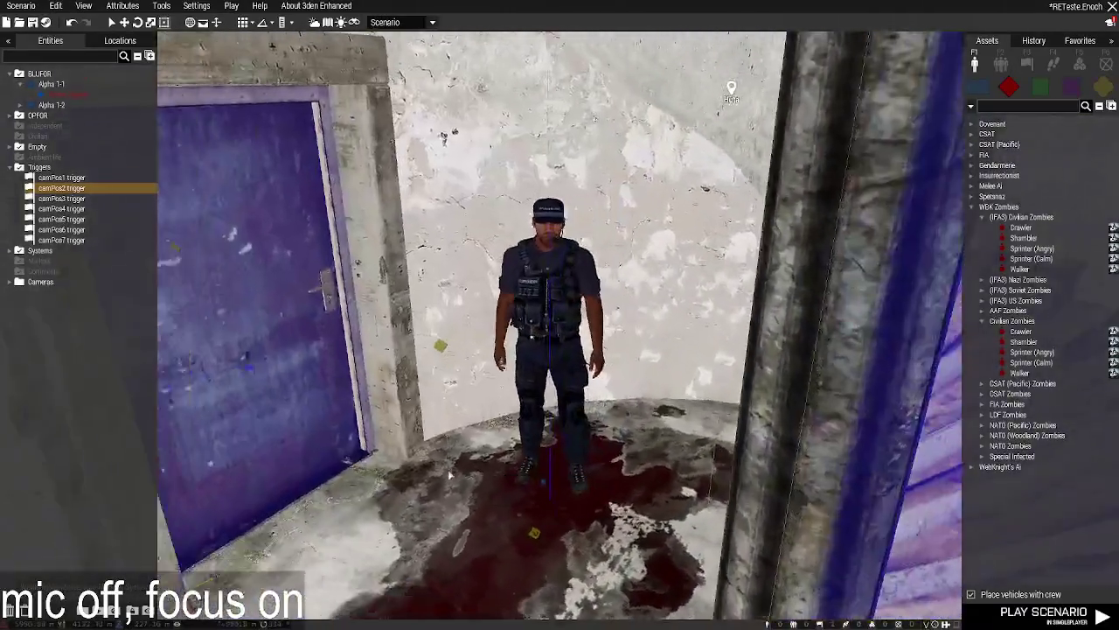
key("a")
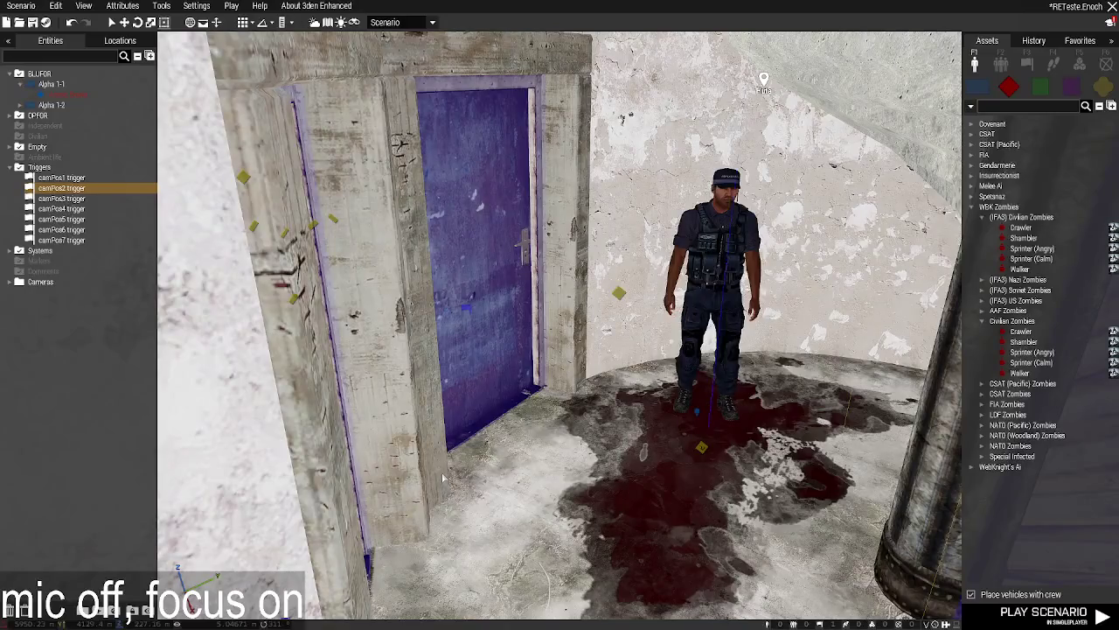
key("a")
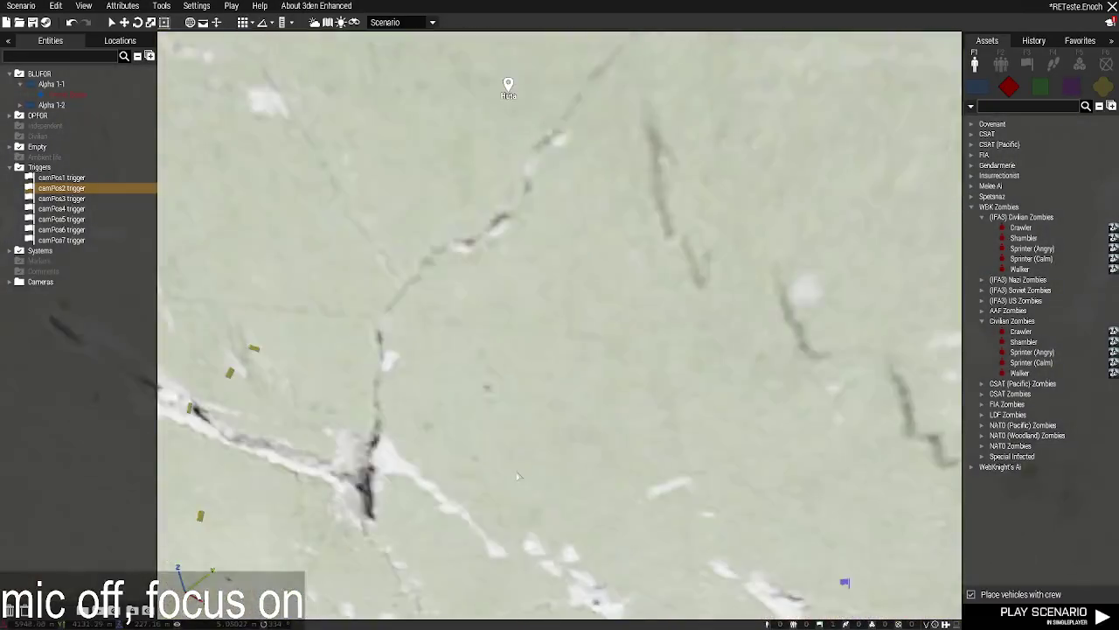
key("d")
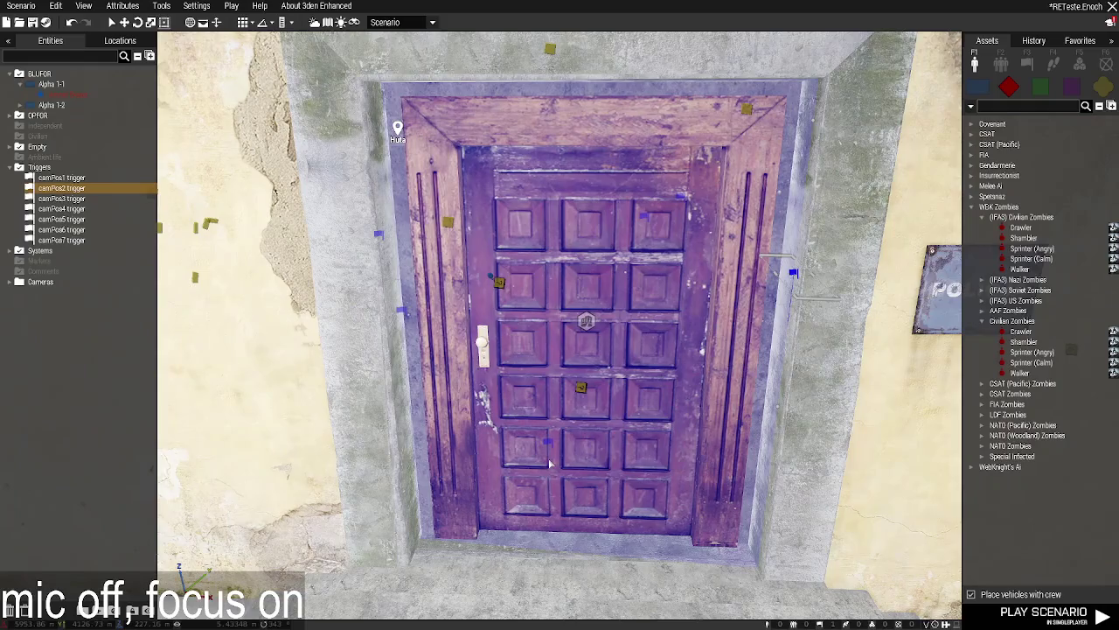
key("s")
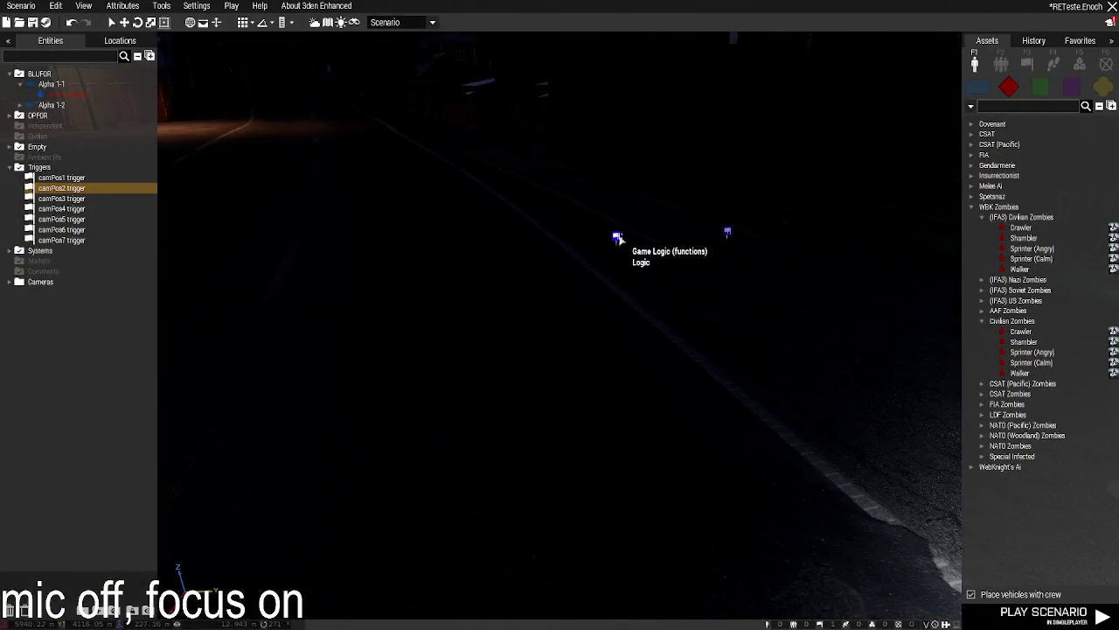
Replace the functions Game Logic's Init code with the pasted updated functions.
double_click(616, 235)
left_click(520, 268)
key("ctrl+a")
key("ctrl+v")
key("ctrl+a")
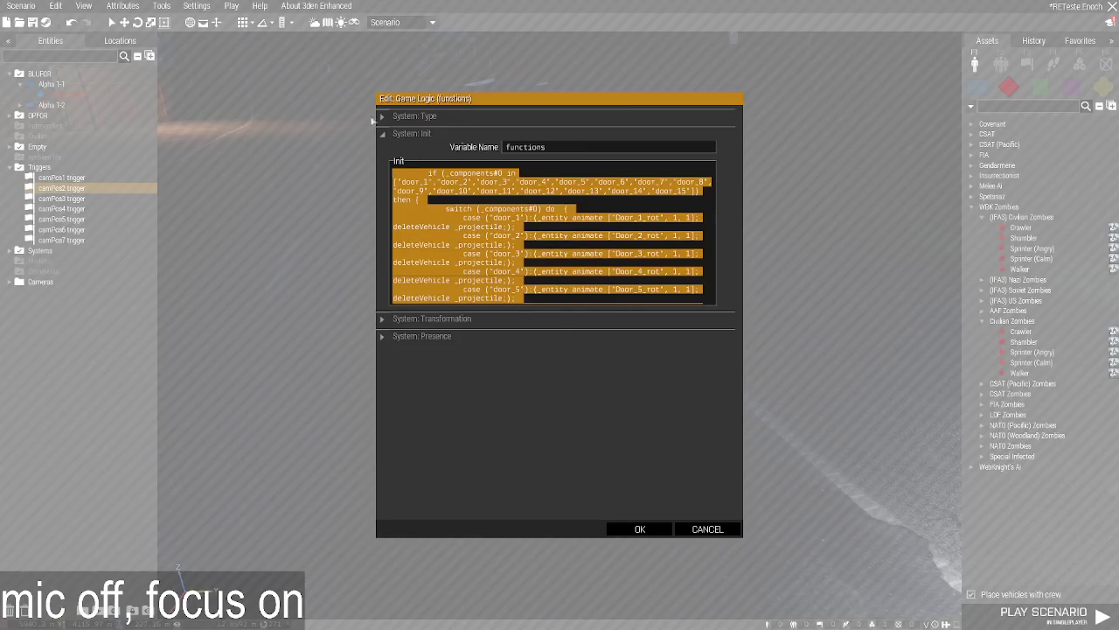
scroll(499, 262, "up", 5)
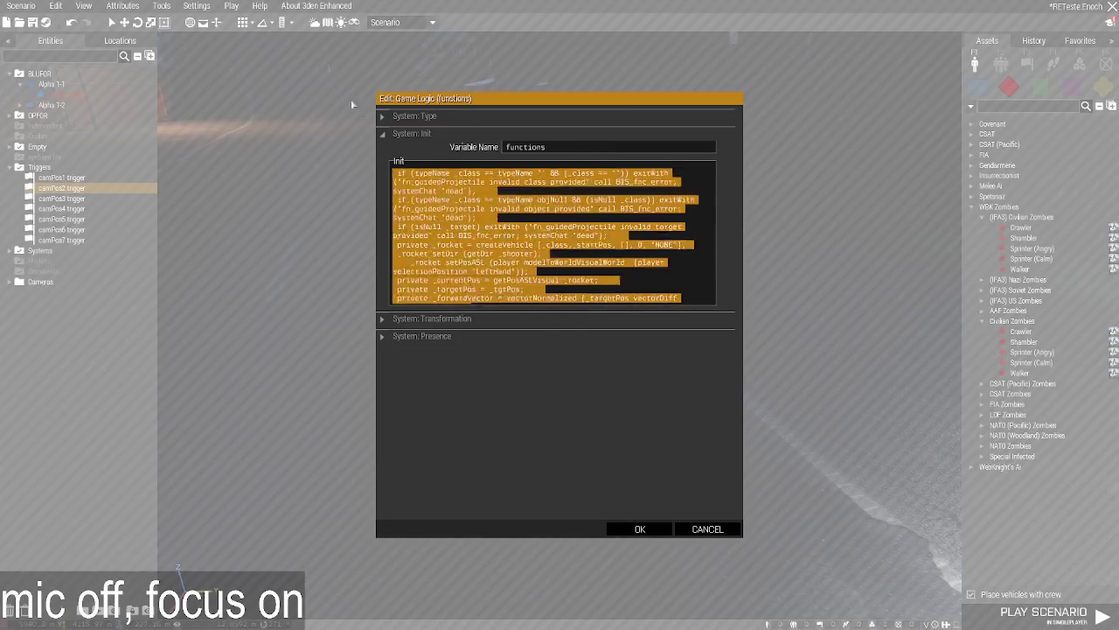
left_click(641, 531)
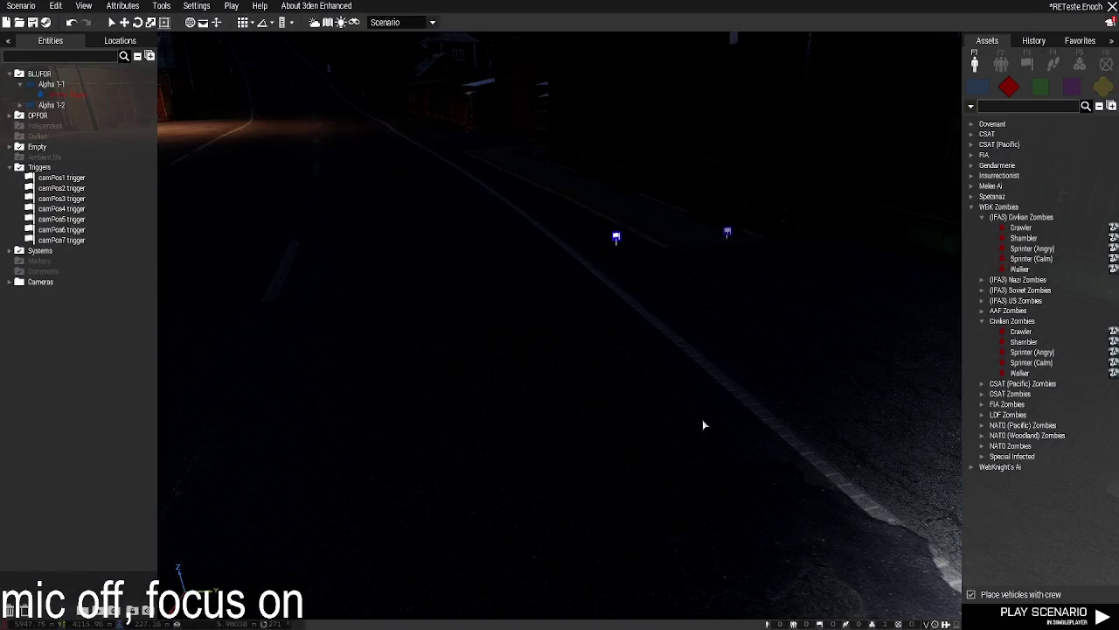
Check the config viewer and Debug Console under Tools, then play the scenario.
left_click(162, 6)
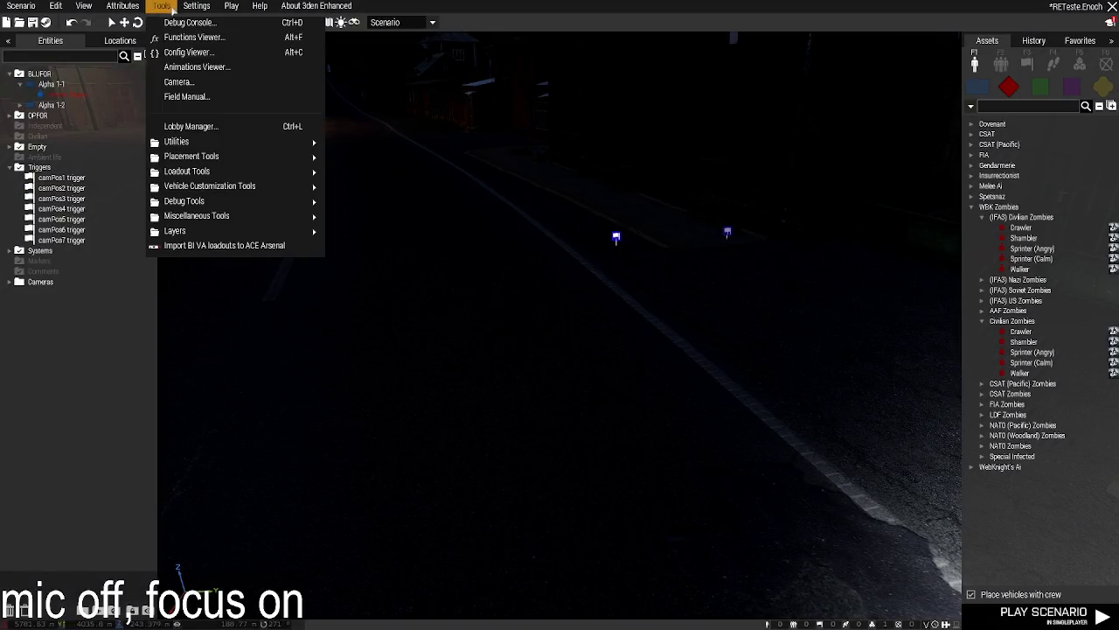
left_click(204, 54)
key("Escape")
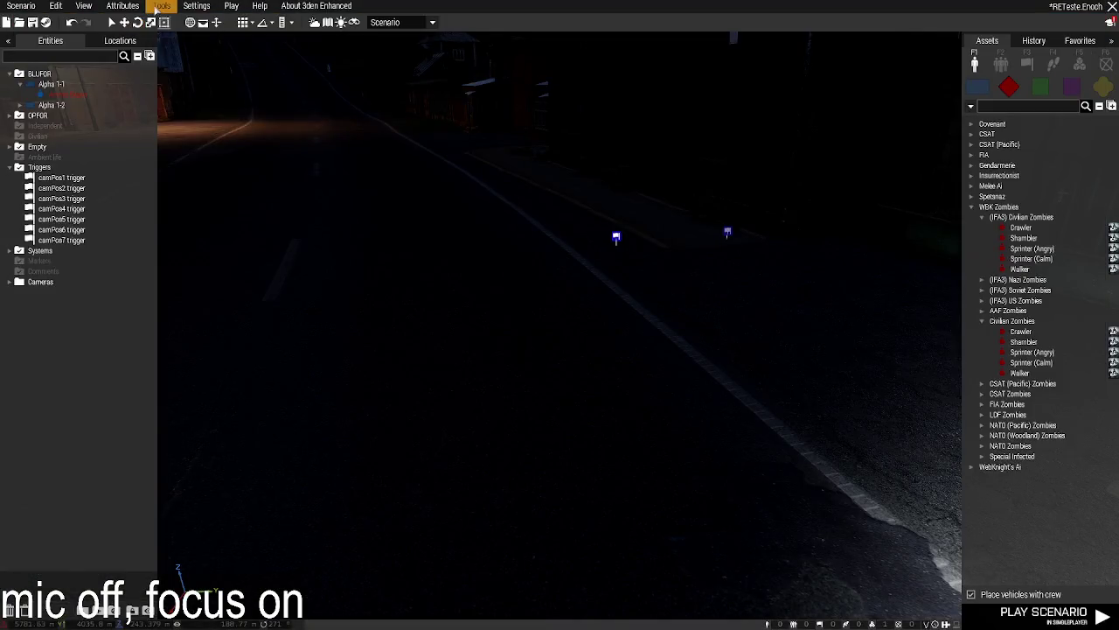
left_click(162, 6)
left_click(191, 23)
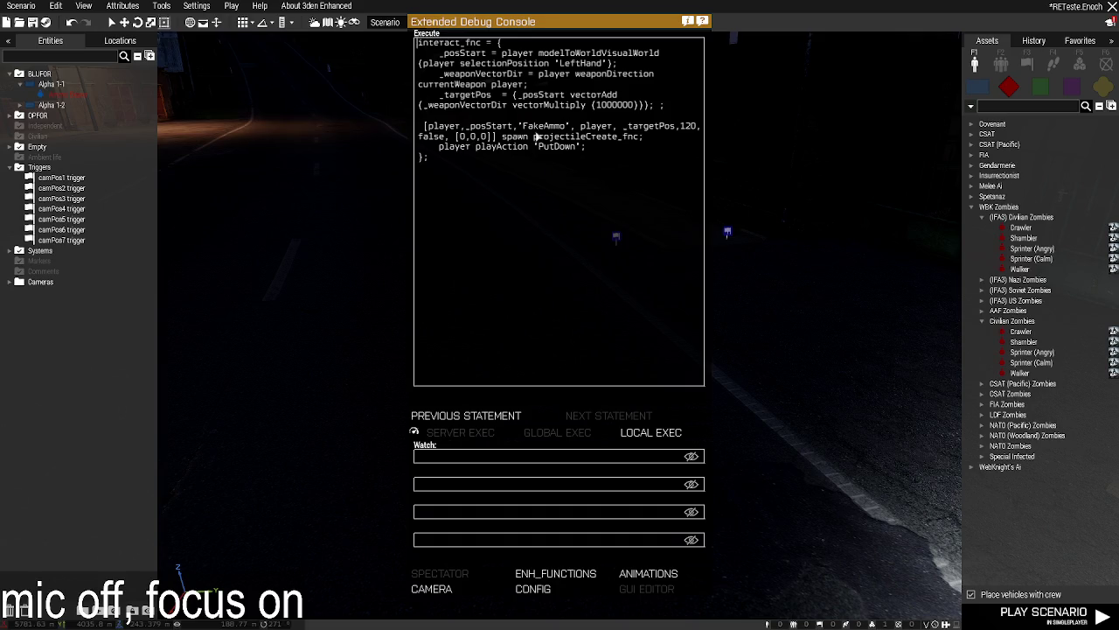
key("Escape")
left_click(1047, 623)
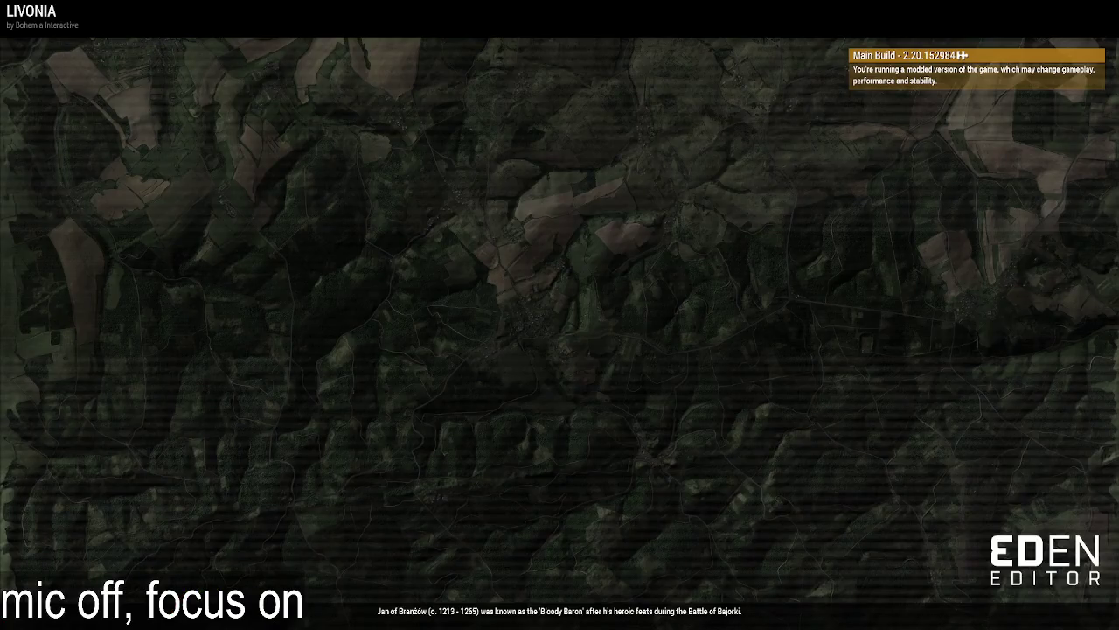
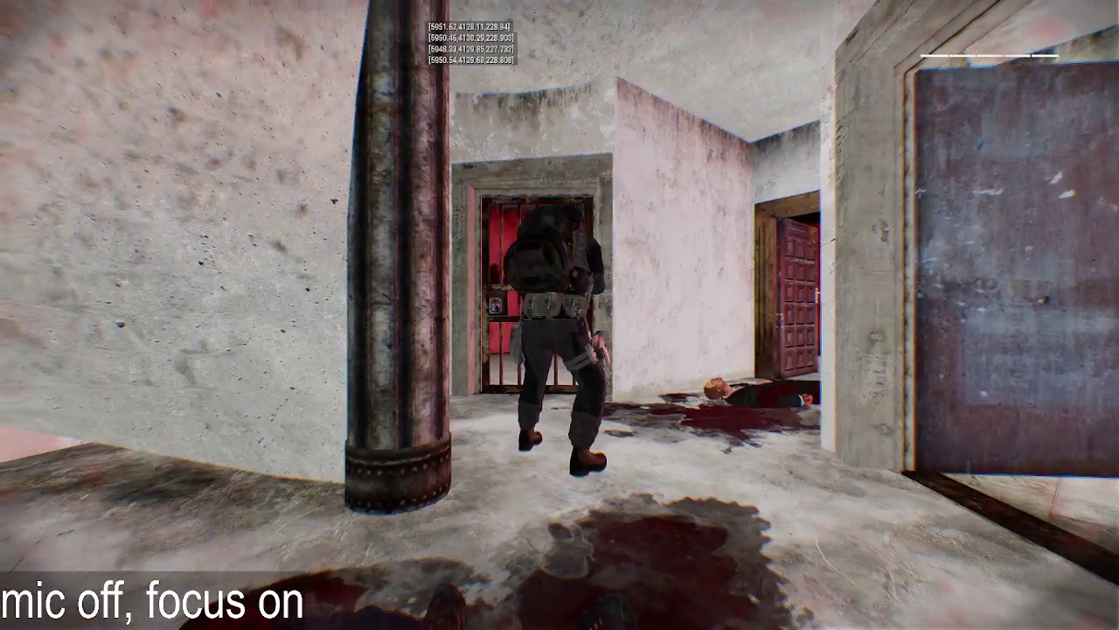
End the playtest from the pause menu and return to editing the police-station scenario.
key("Escape")
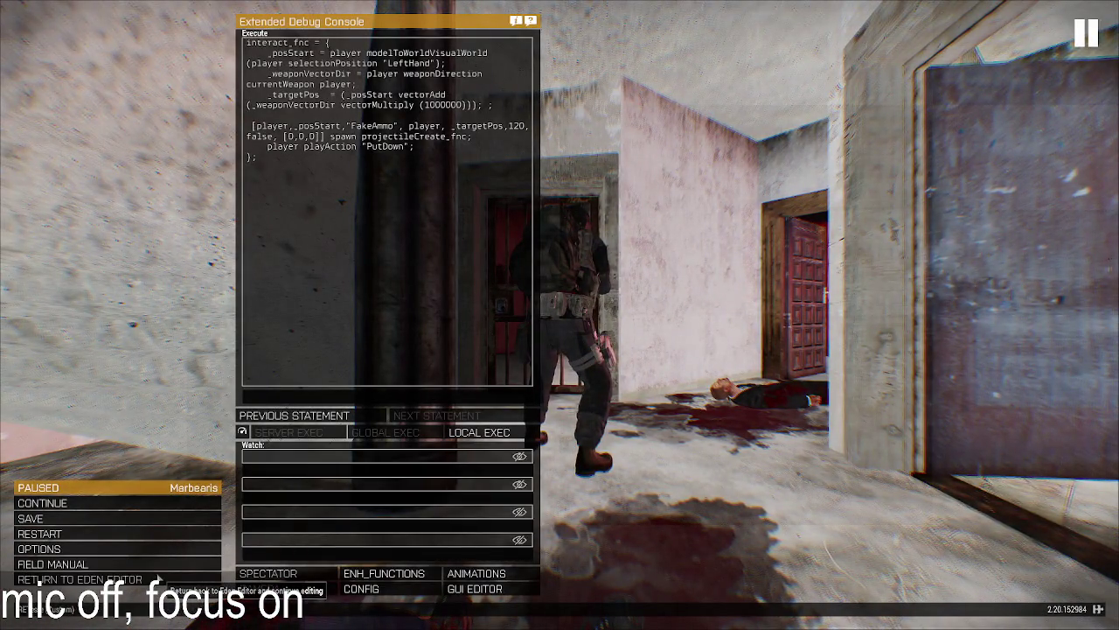
left_click(80, 579)
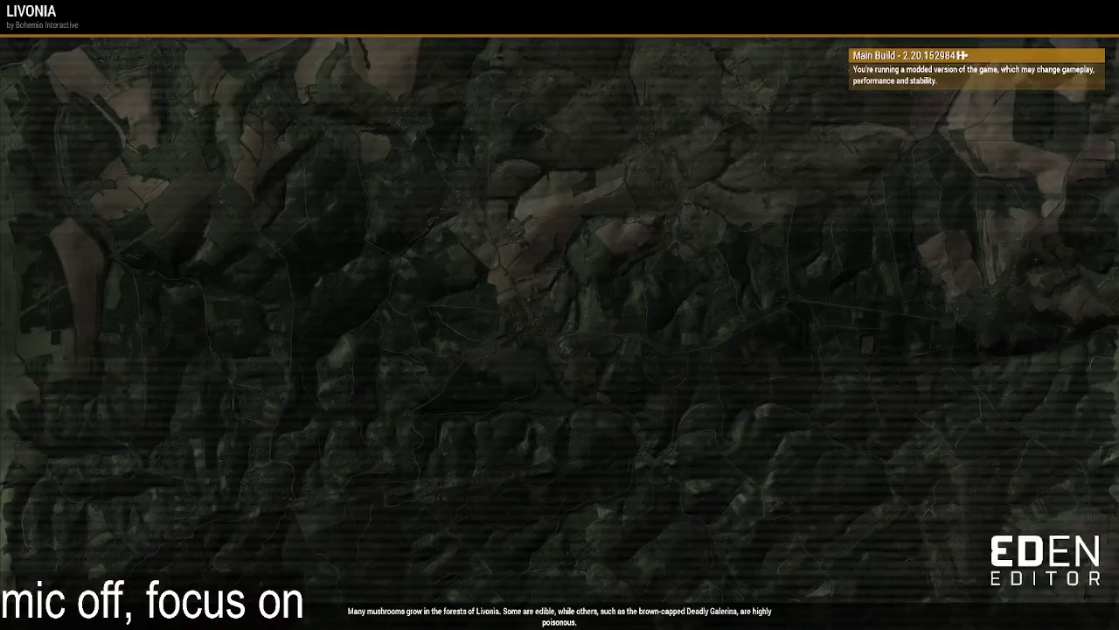
key("w")
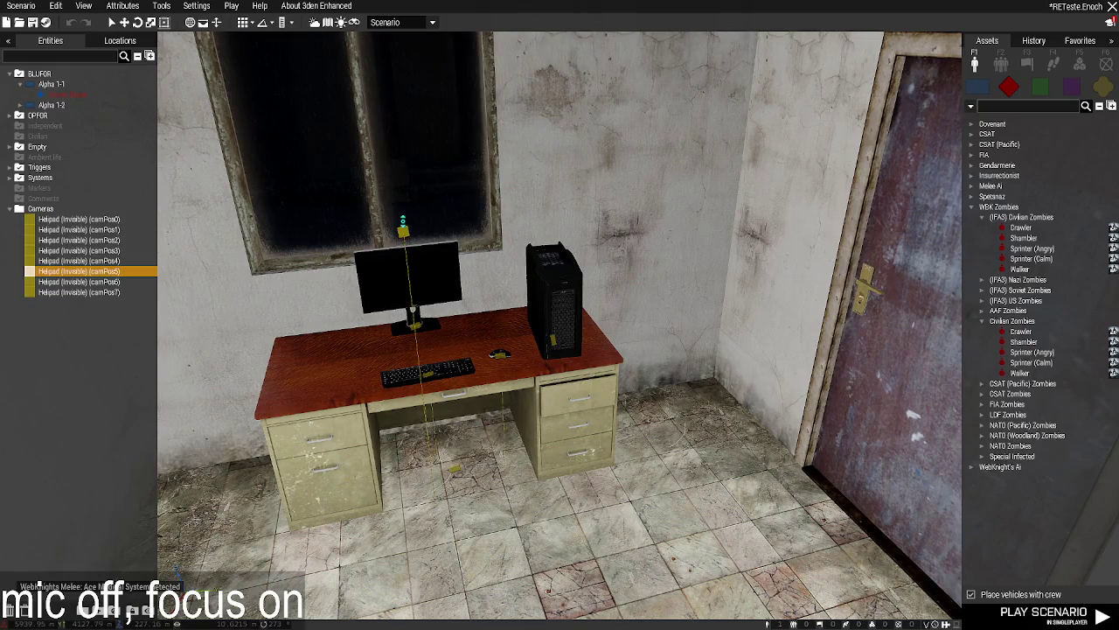
Fly the camera past the stairs and pillar to frame the camPos2 trigger at the blue door.
key("s")
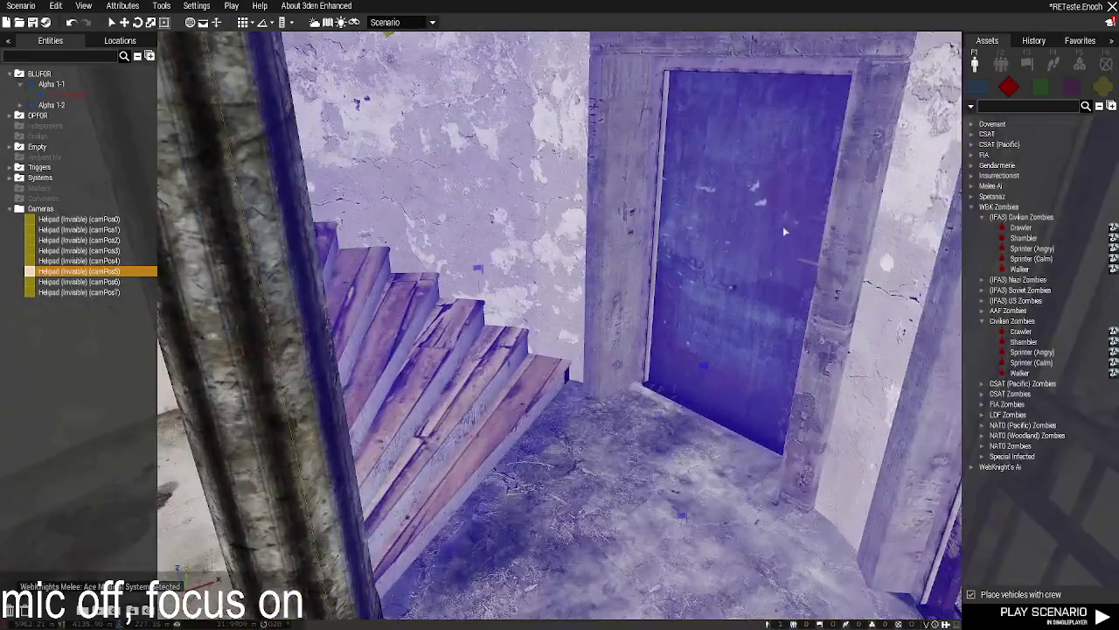
key("d")
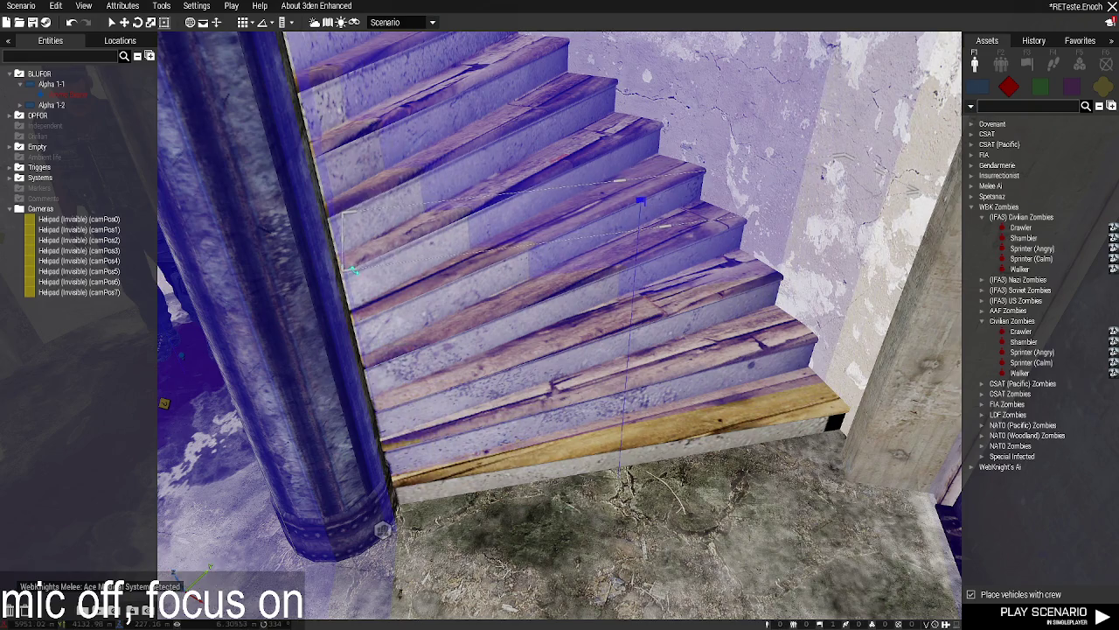
key("d")
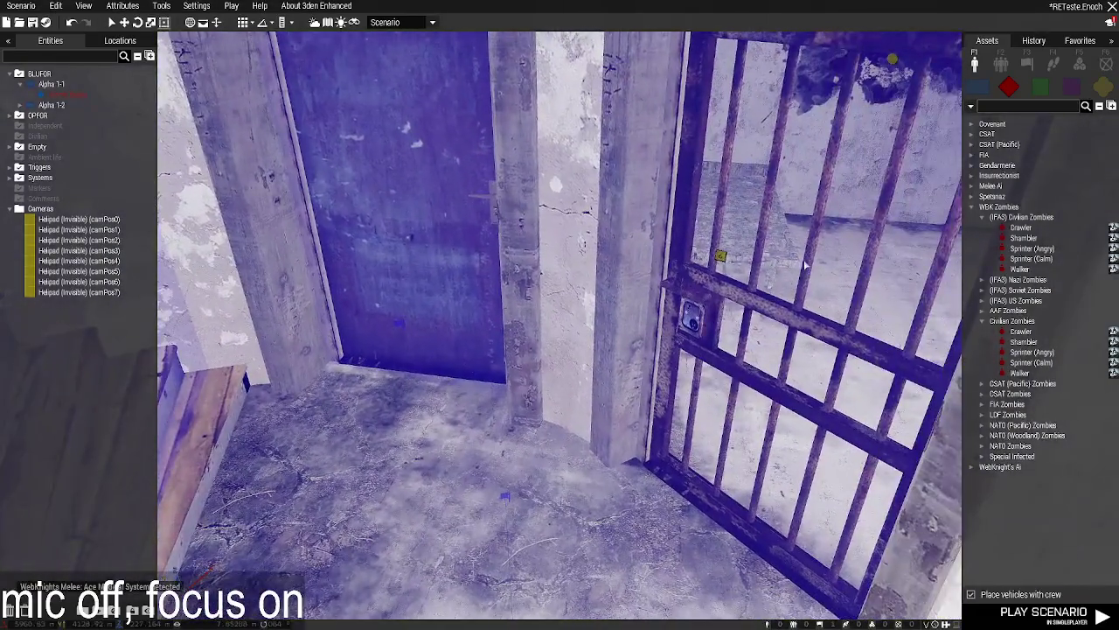
key("a")
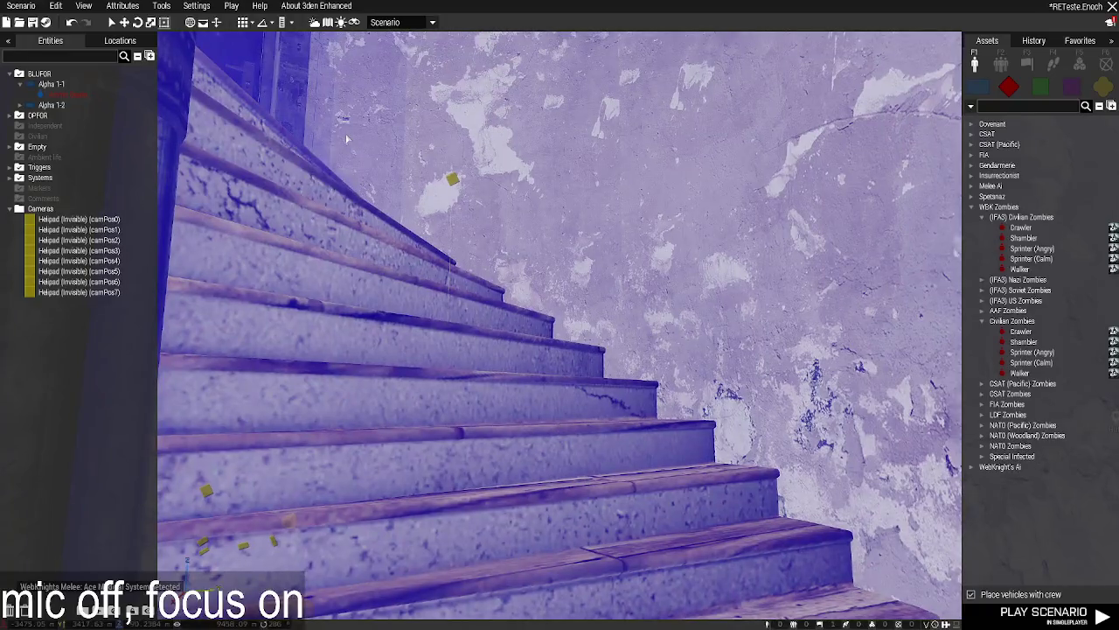
key("w")
key("s")
key("d")
key("a")
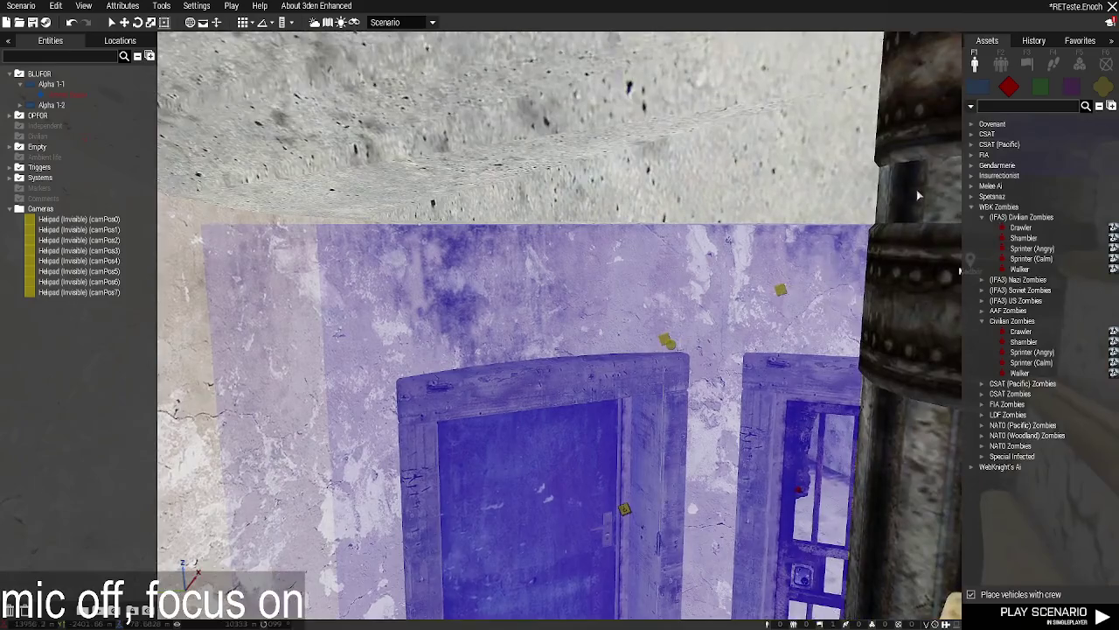
key("s")
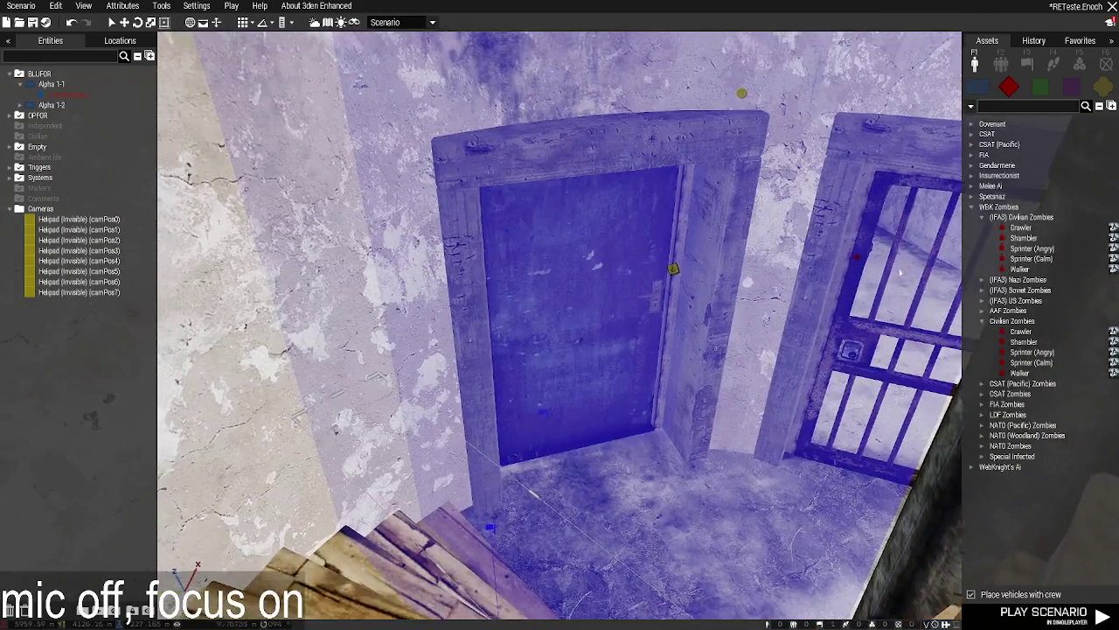
key("s")
key("w")
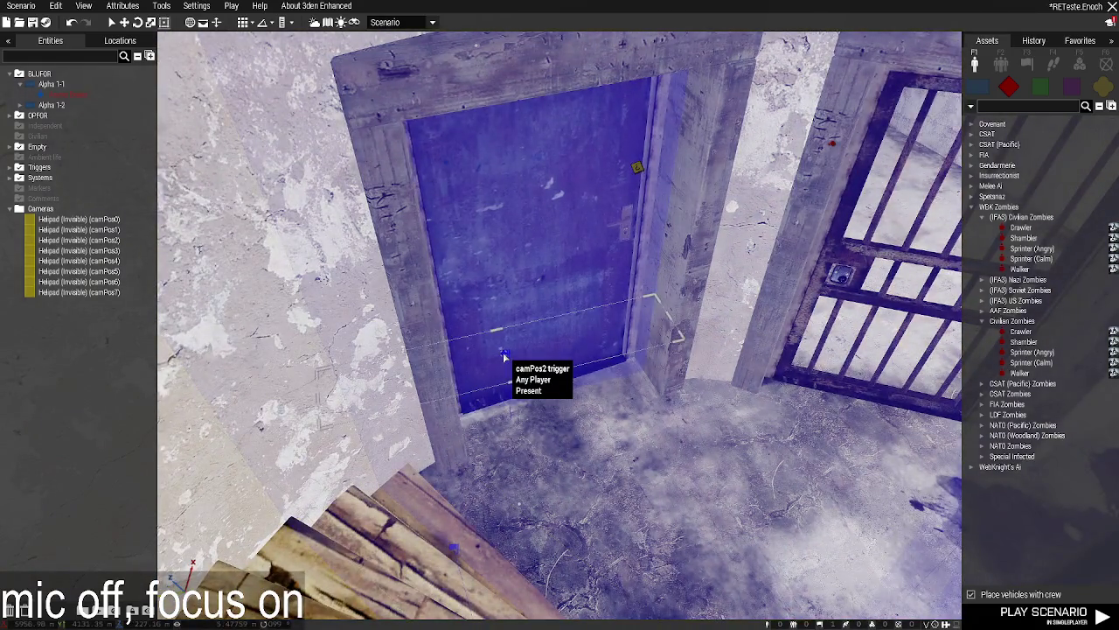
Review the camPos2 trigger's attributes, confirm them, and face the barred cell.
double_click(504, 357)
scroll(552, 400, "down", 5)
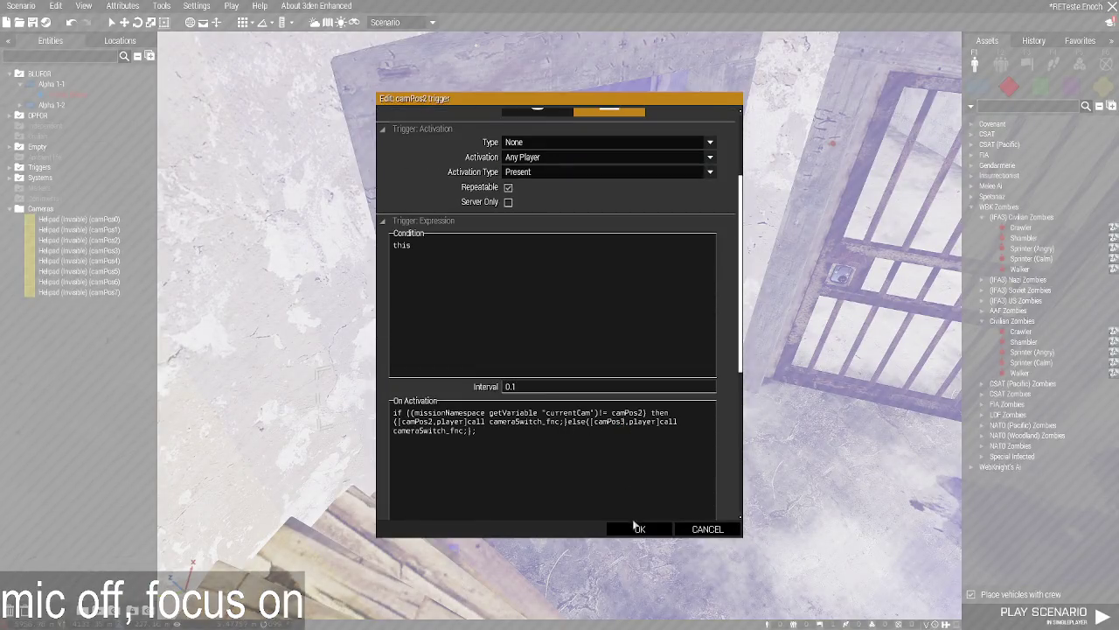
left_click(638, 529)
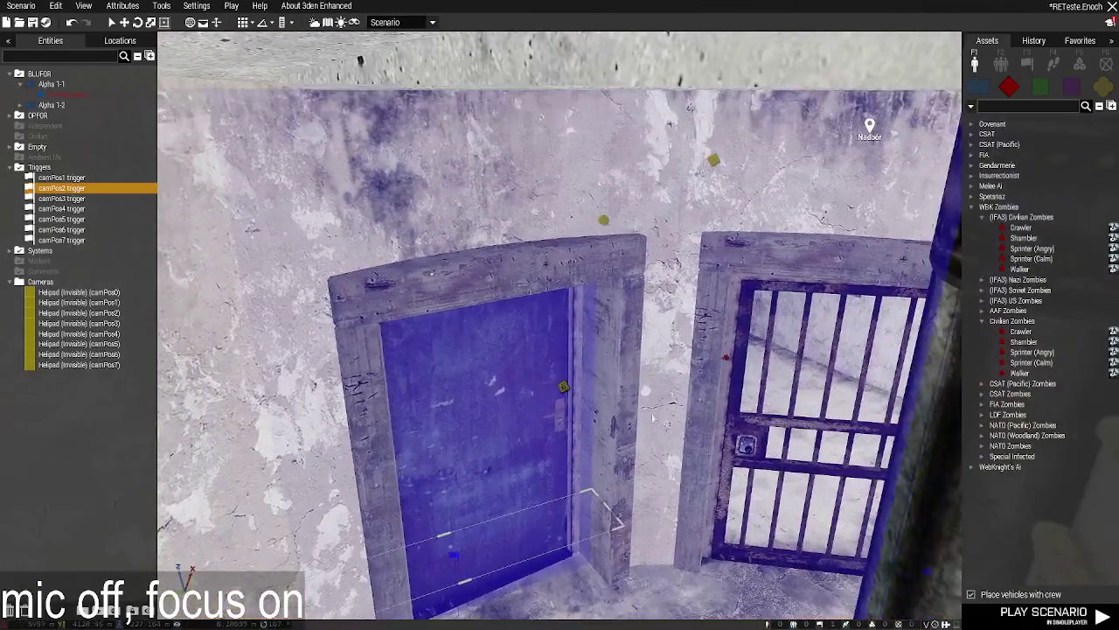
key("w")
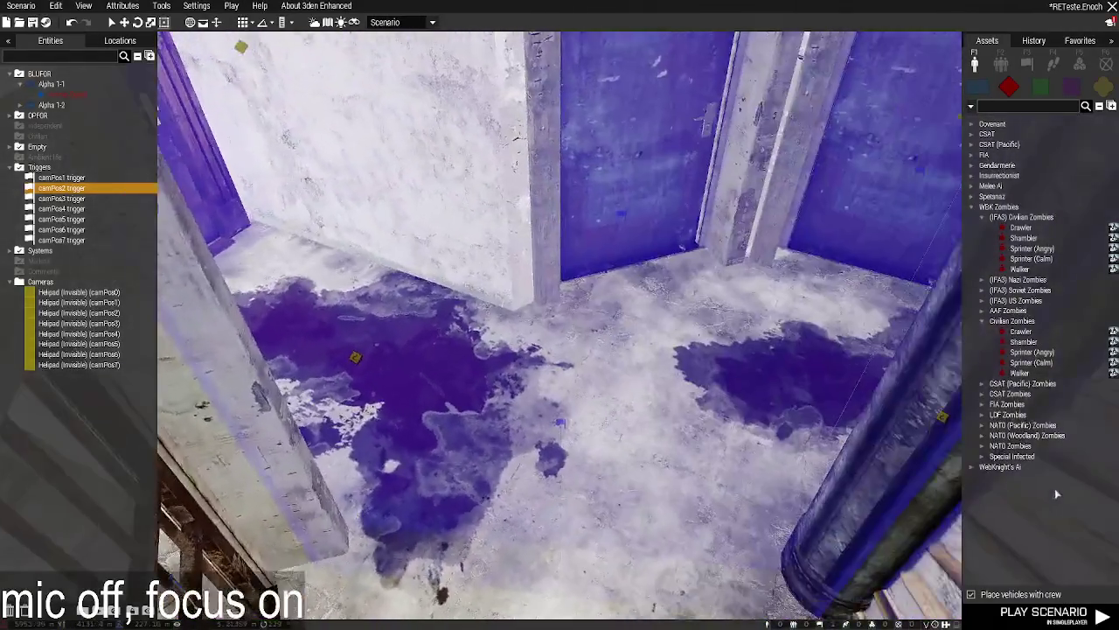
key("s")
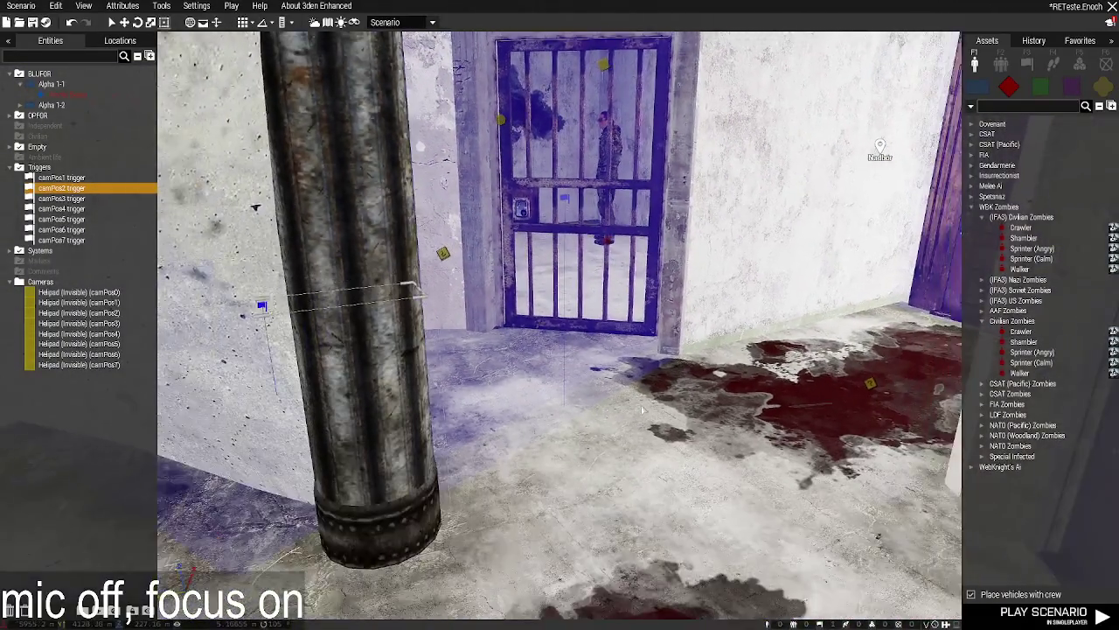
Survey the cells, barred gate and staircase, then reopen the camPos2 trigger's attributes.
key("q")
key("z")
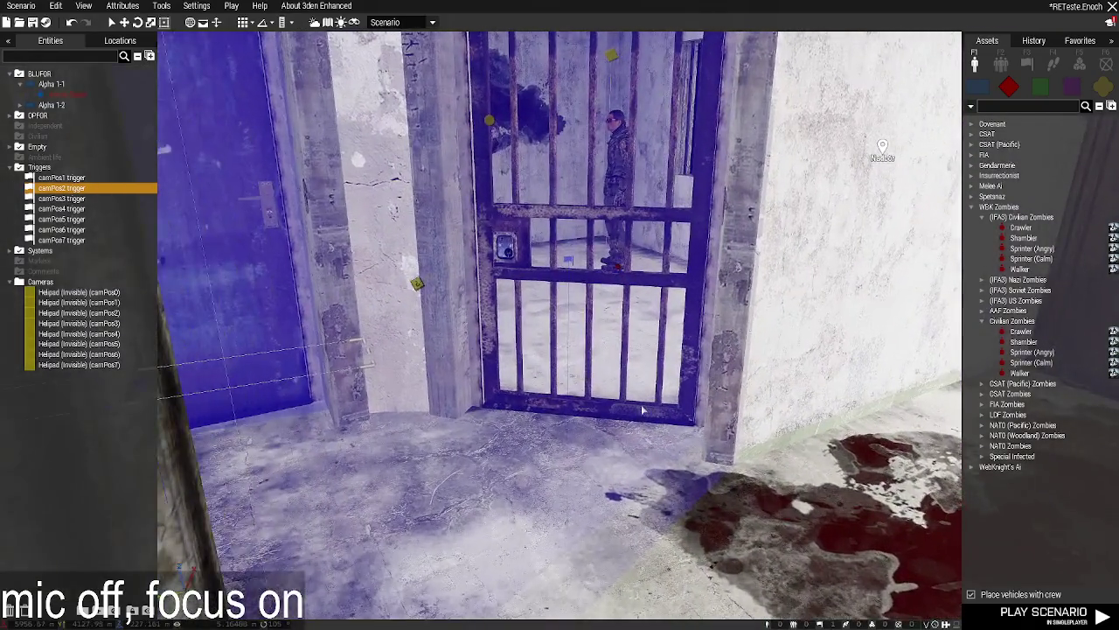
key("a")
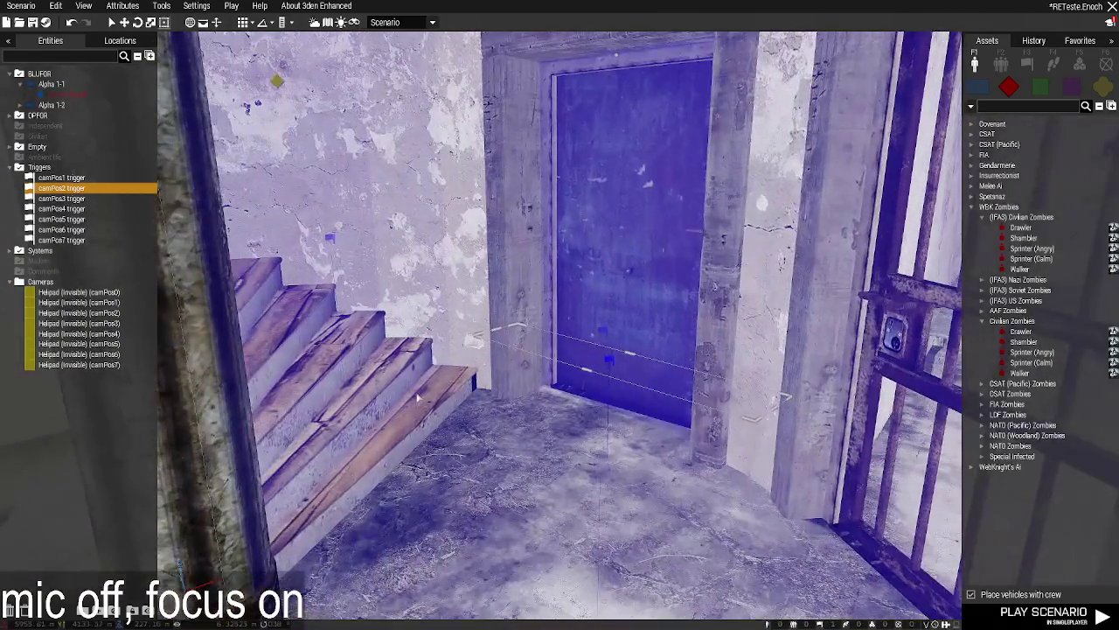
key("d")
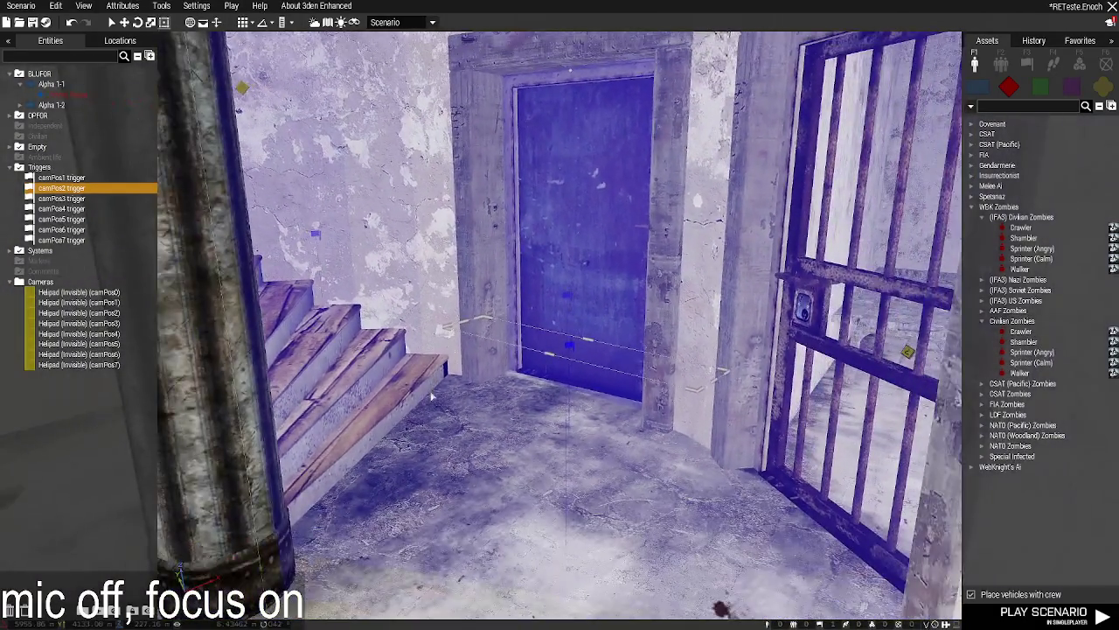
key("d")
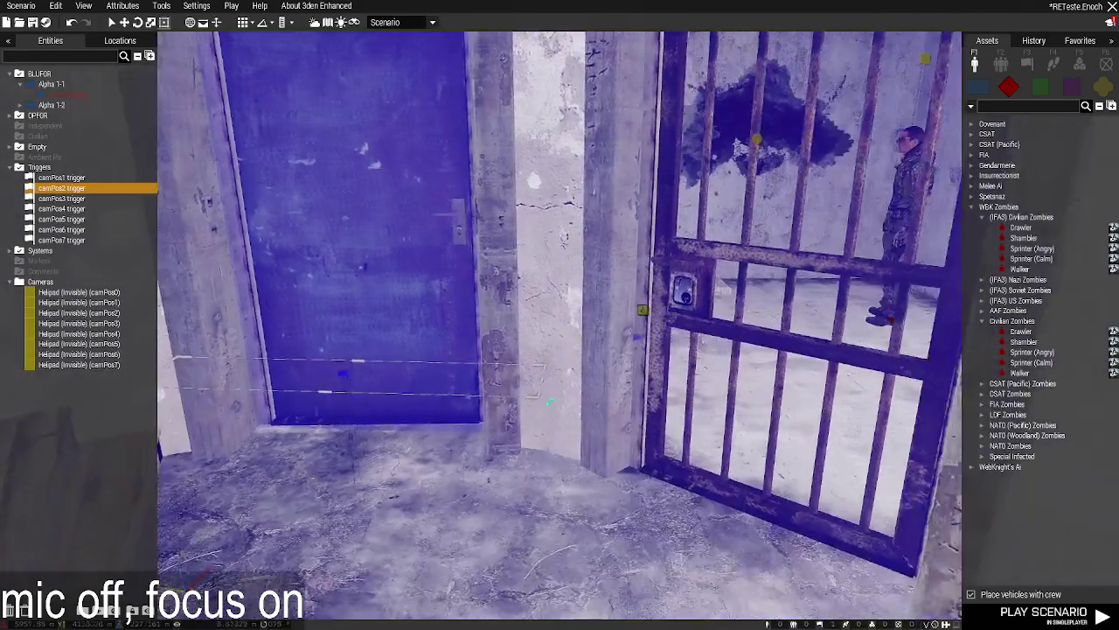
key("a")
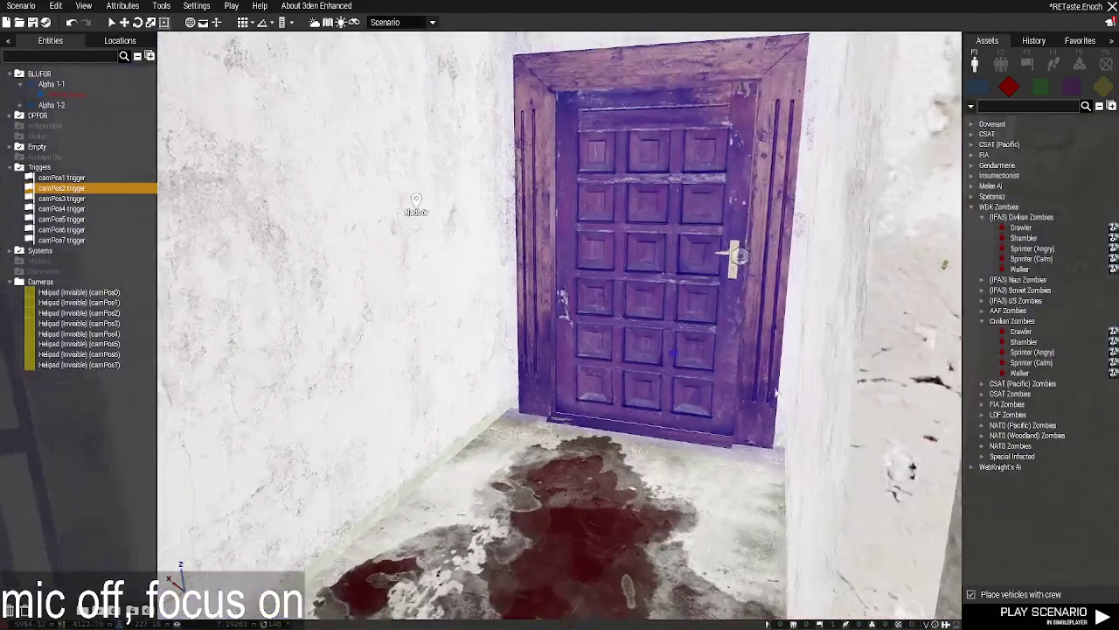
key("a")
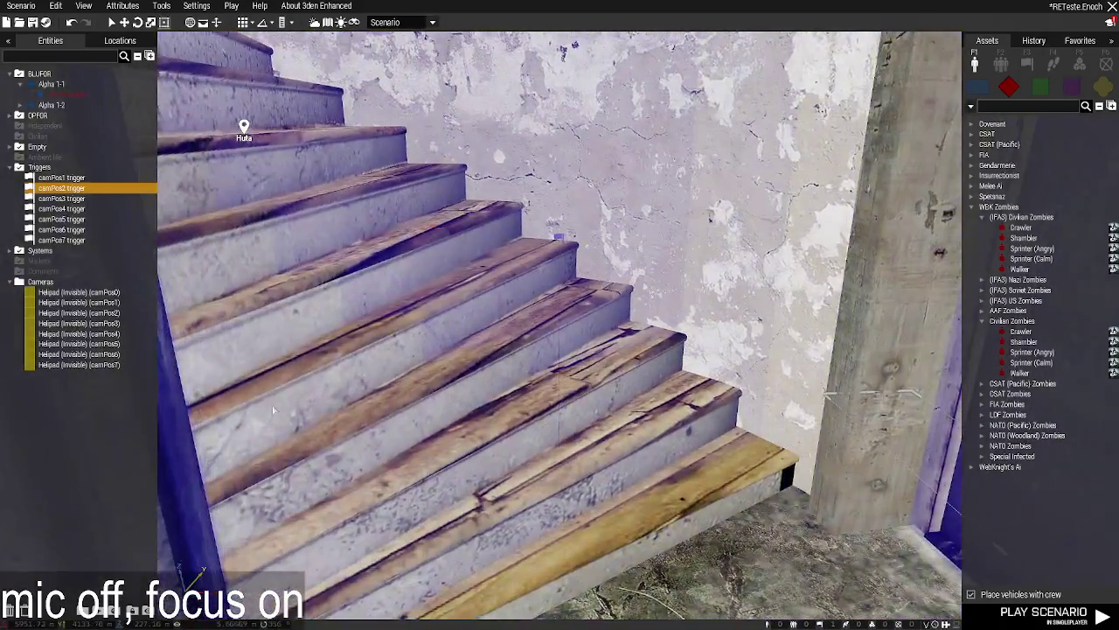
key("d")
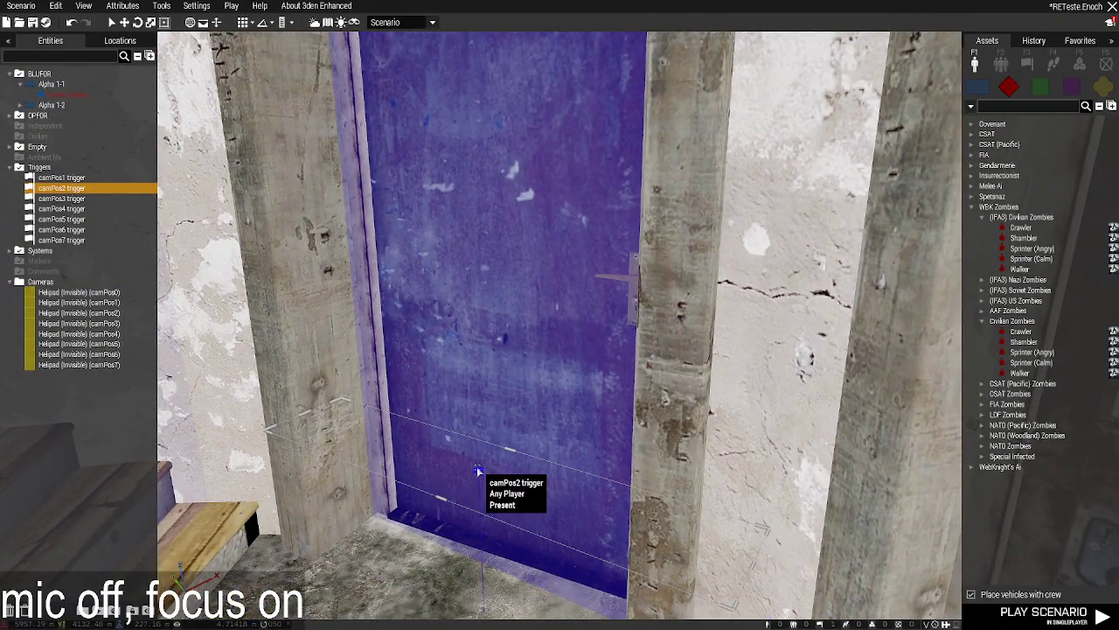
double_click(476, 470)
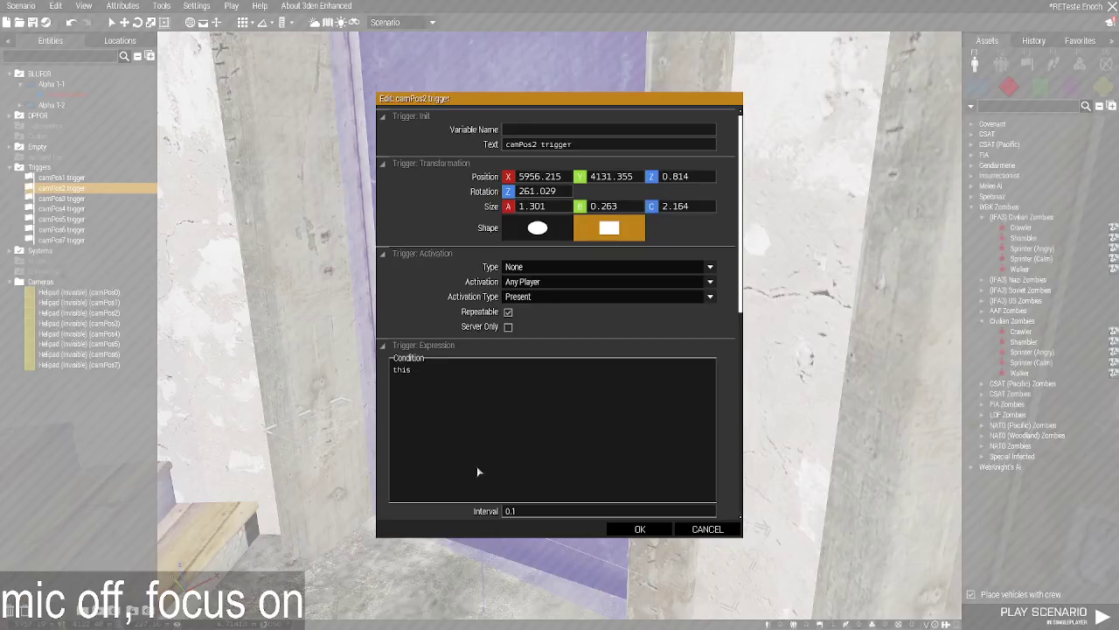
Reopen the camPos2 trigger to check its cameraSwitch_fnc On Activation code, then confirm.
key("Escape")
key("s")
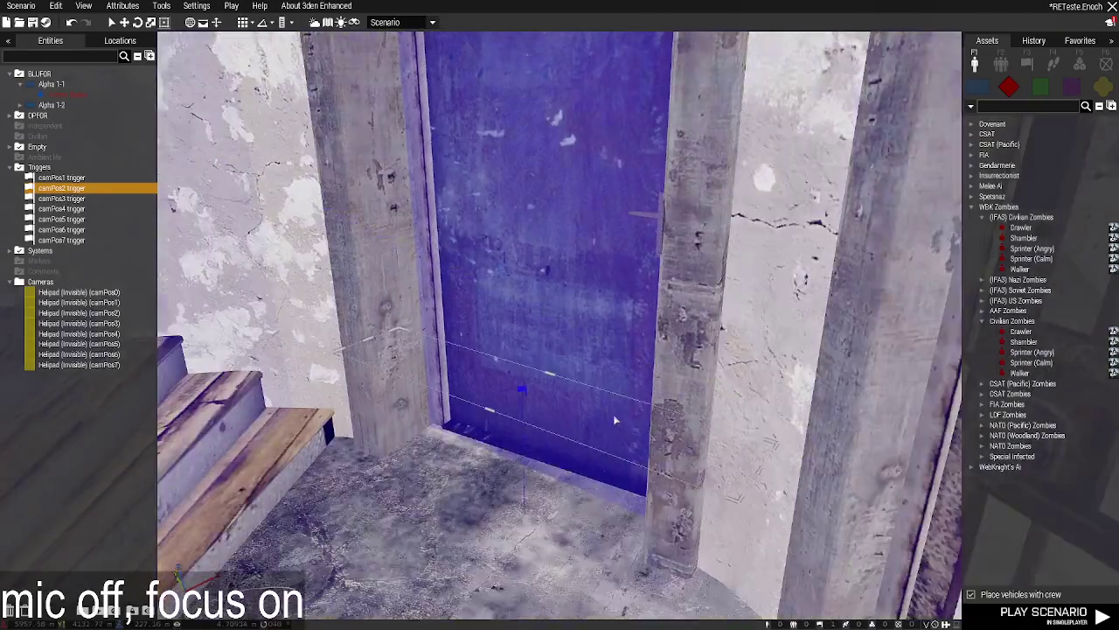
key("w")
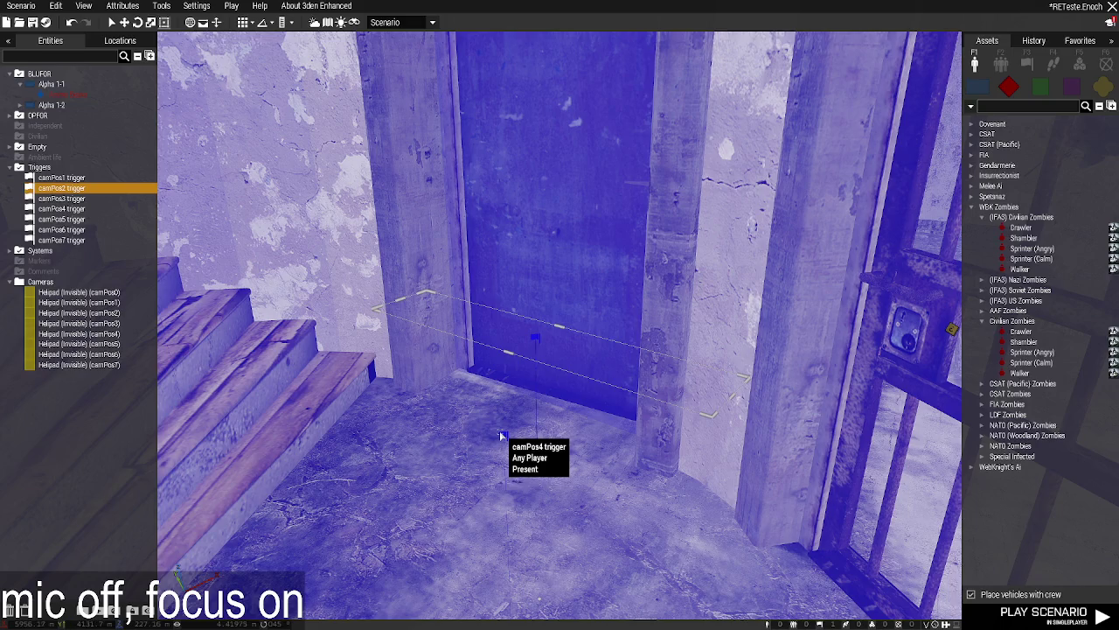
double_click(532, 342)
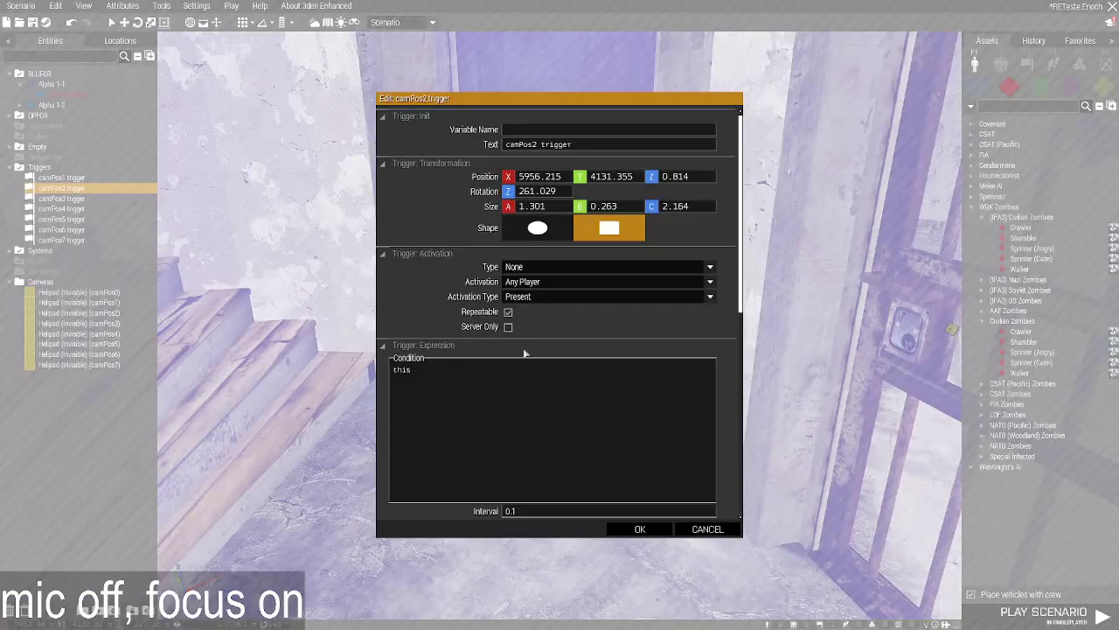
scroll(488, 377, "down", 3)
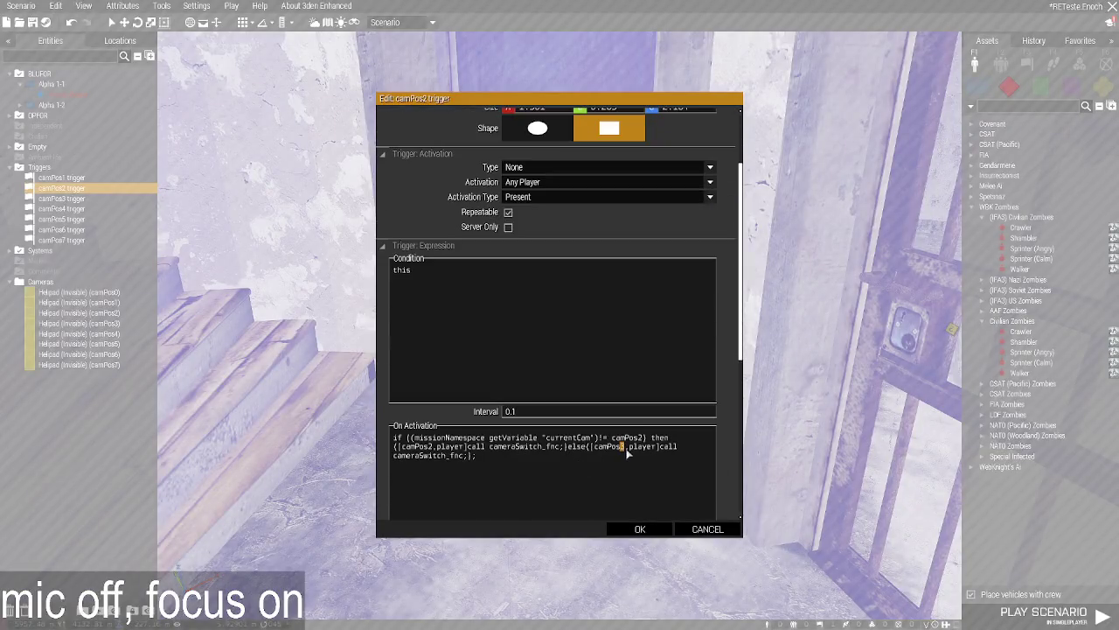
left_click(627, 530)
Fly through the POLICJA wall into the cell and open the Shambler zombie's attributes.
key("d")
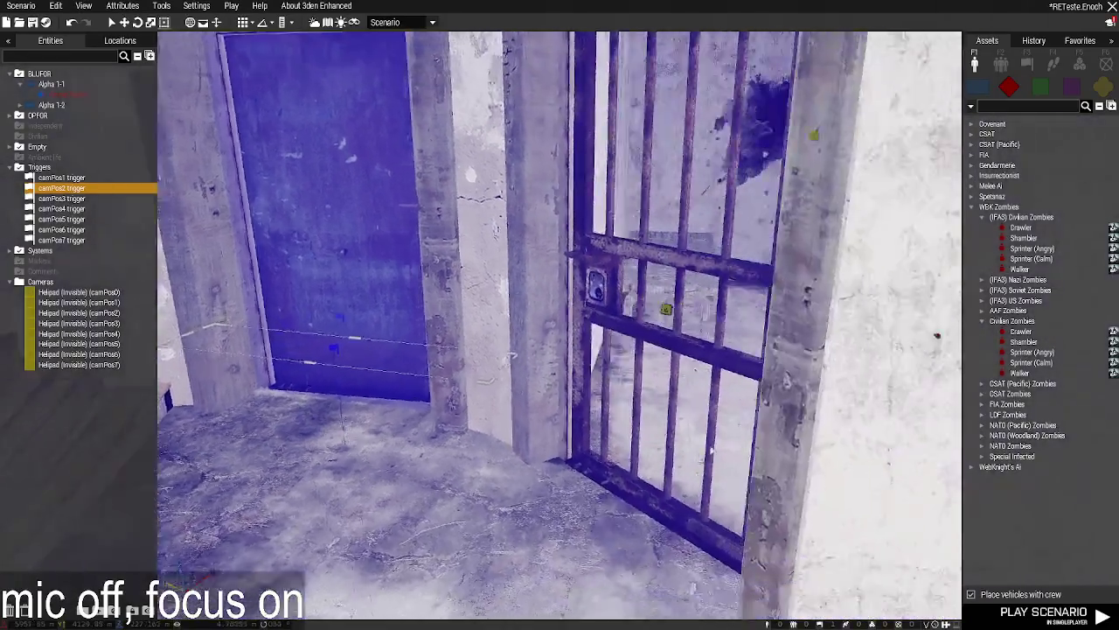
key("s")
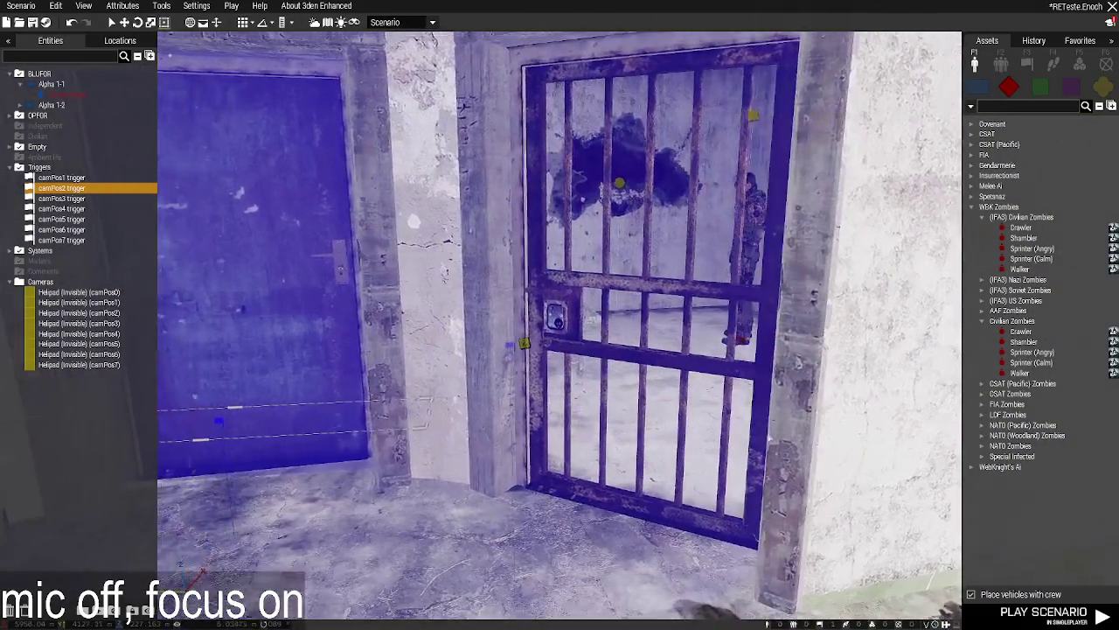
key("a")
key("w")
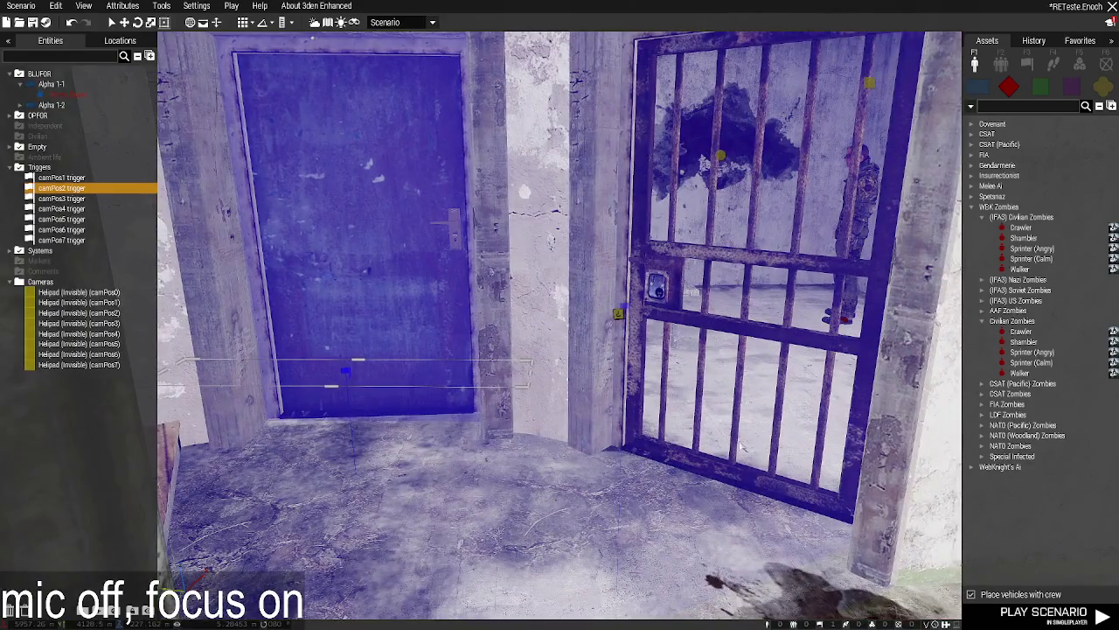
key("z")
mouse_move(741, 447)
left_mouse_down()
mouse_move(831, 450)
mouse_move(678, 454)
mouse_move(512, 428)
left_mouse_up()
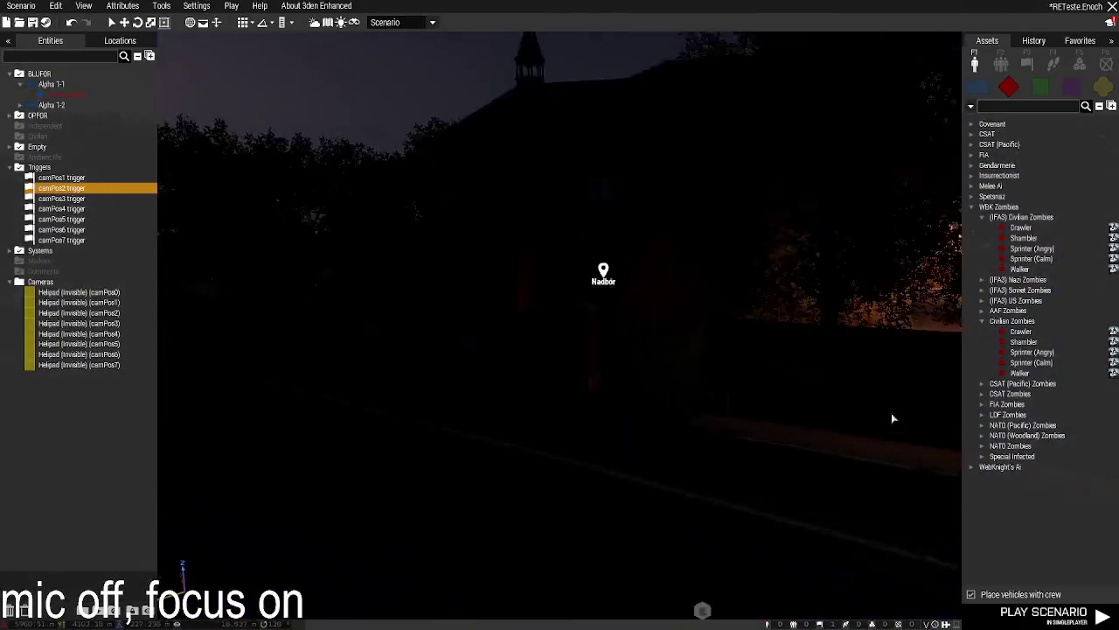
key("w")
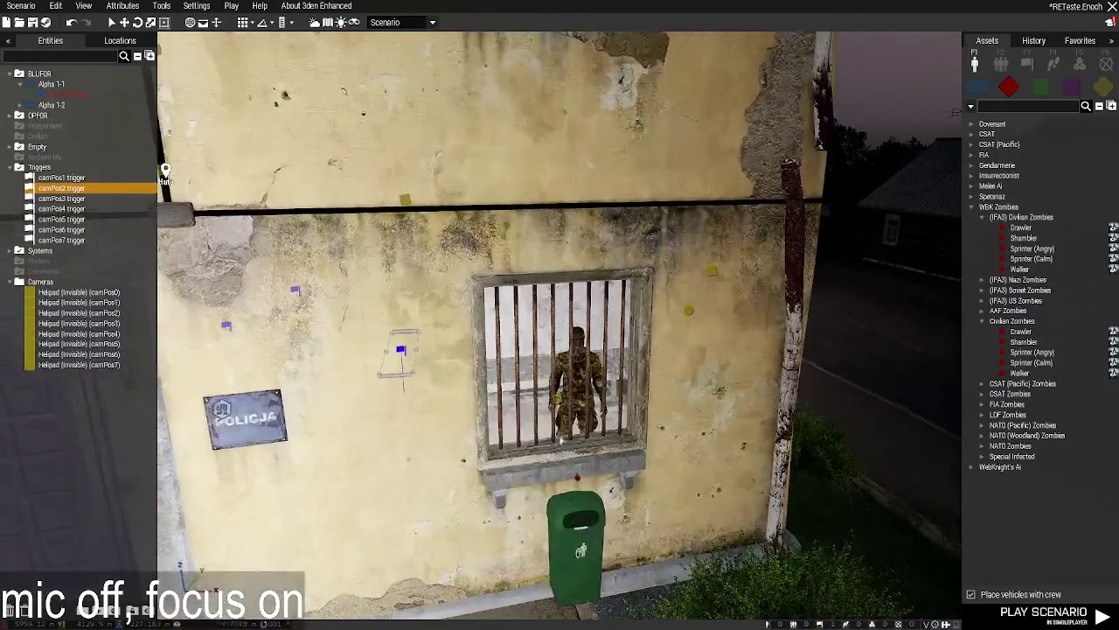
key("w")
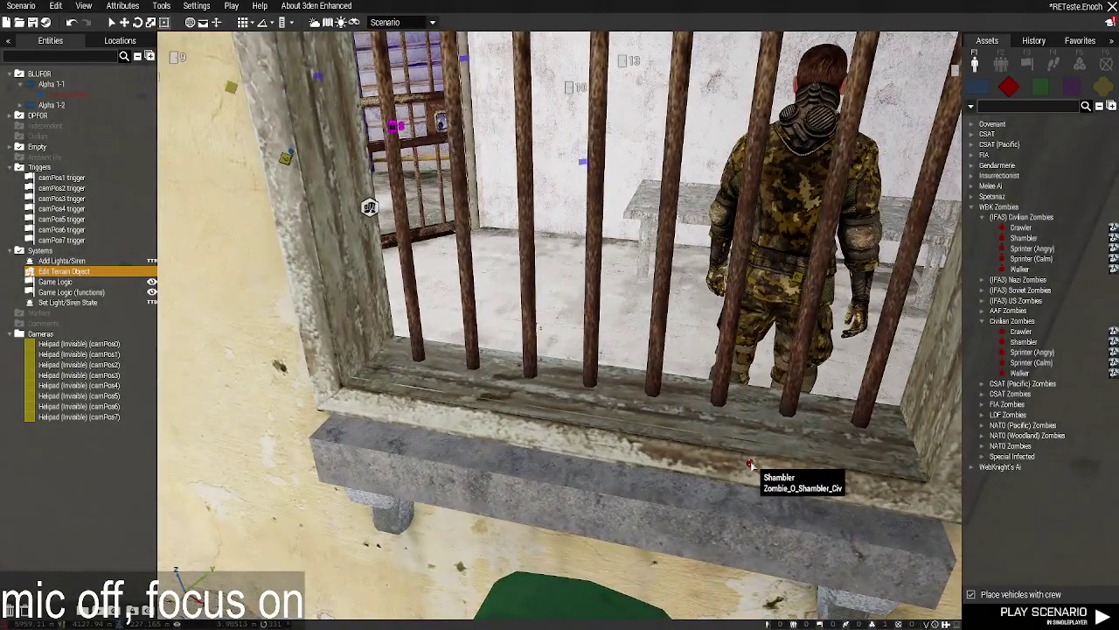
double_click(749, 463)
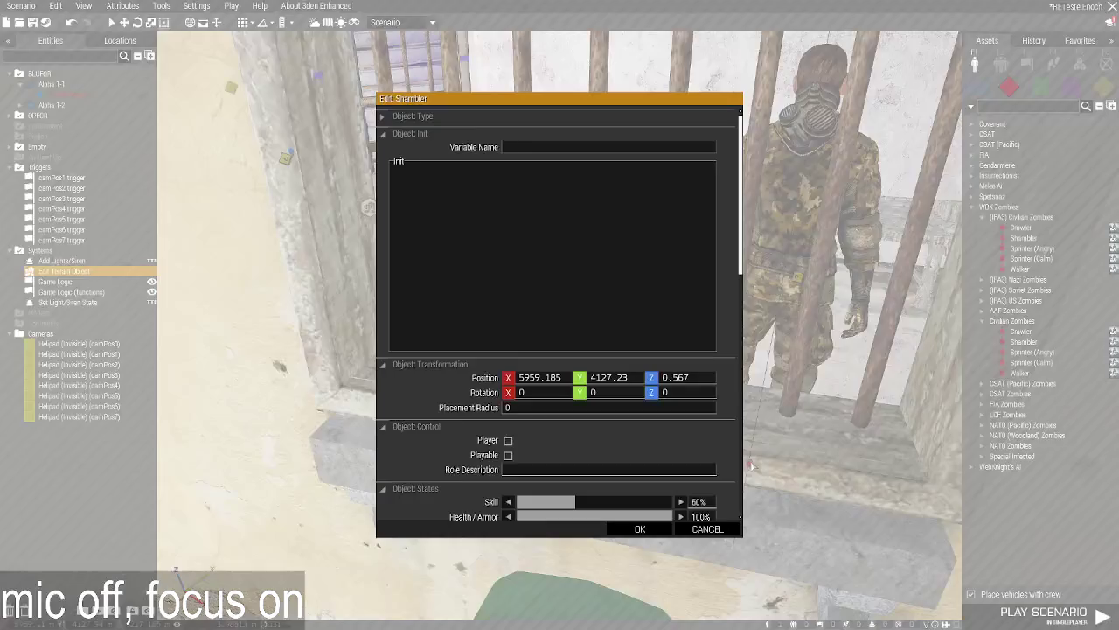
Close the Shambler's attributes and rotate the zombie to face another direction.
scroll(544, 369, "down", 5)
scroll(544, 369, "up", 5)
key("Escape")
scroll(766, 430, "up", 5)
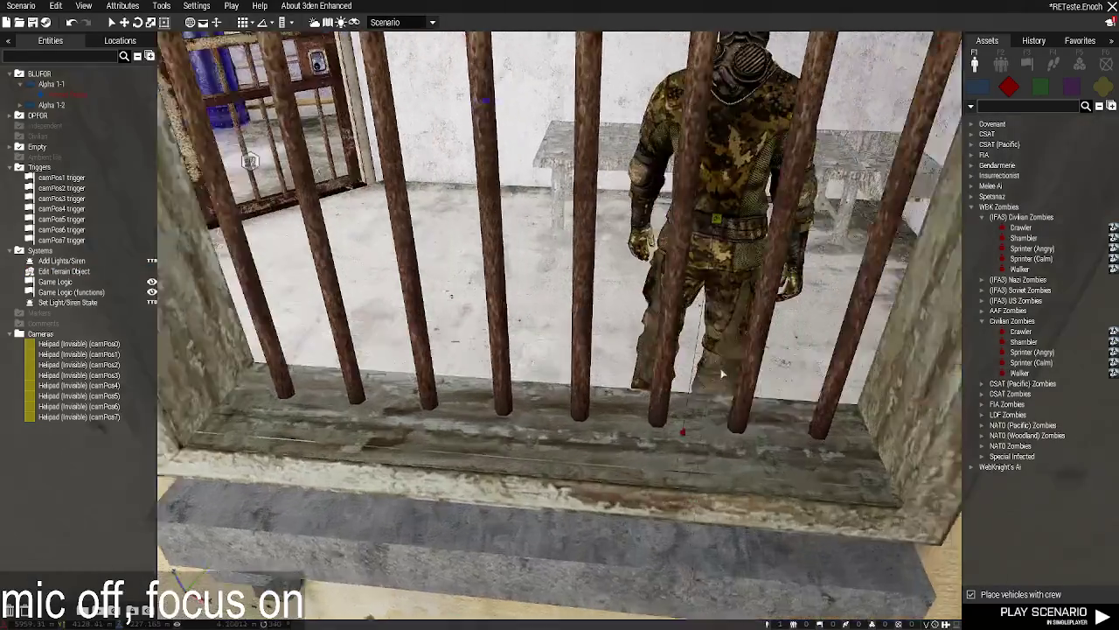
scroll(691, 496, "down", 4)
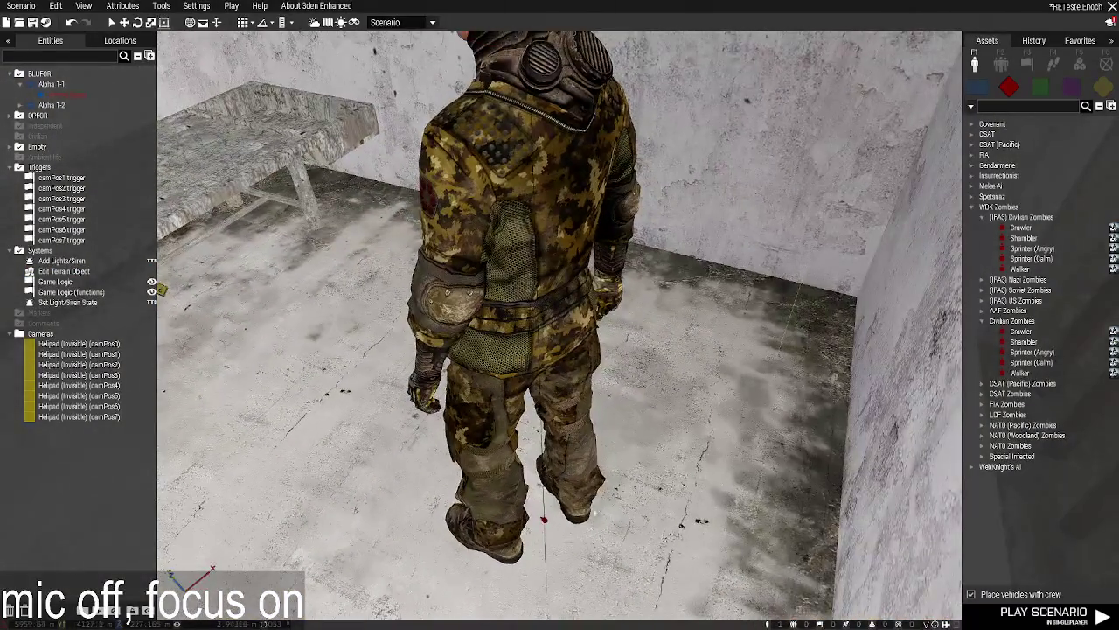
left_click_drag(542, 520, 584, 396)
scroll(695, 370, "down", 10)
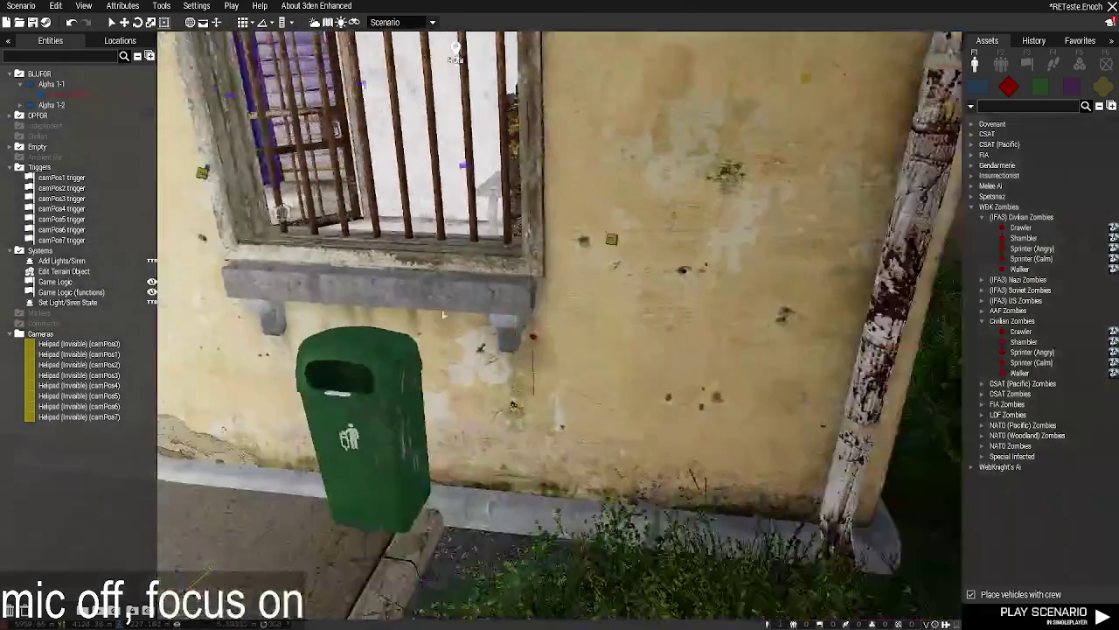
Drag the Shambler zombie deeper into the barred cell.
key("d")
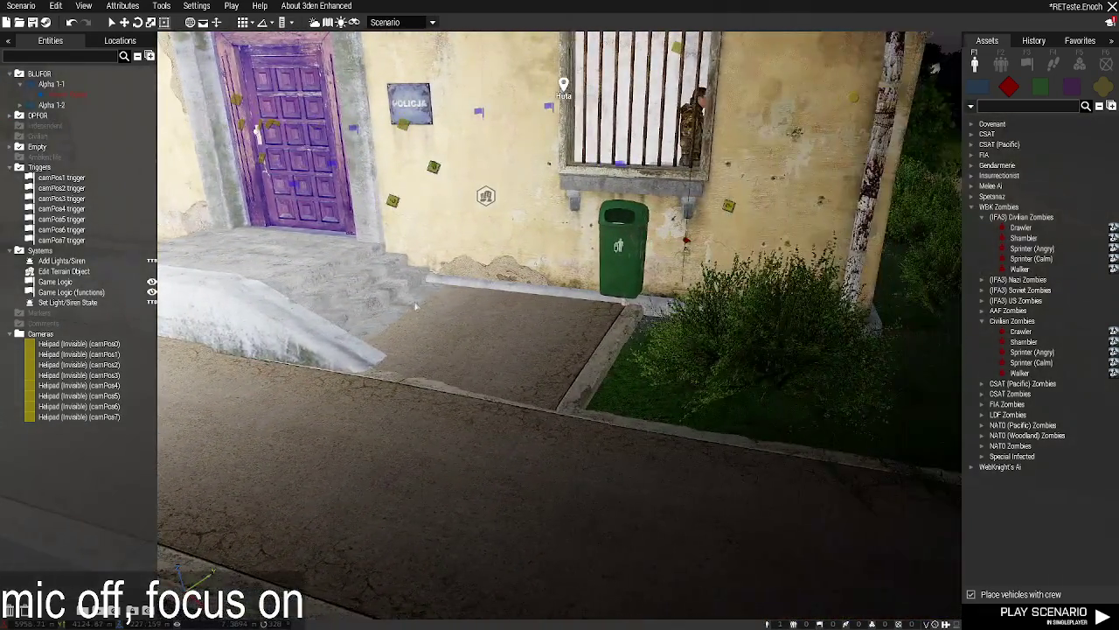
key("d")
key("a")
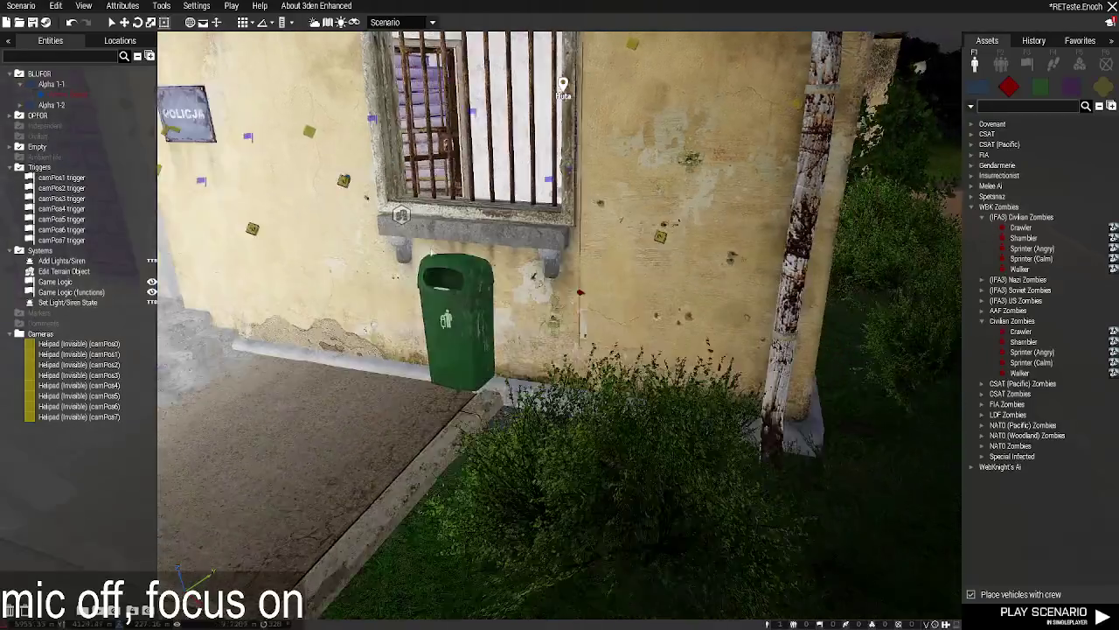
double_click(695, 131)
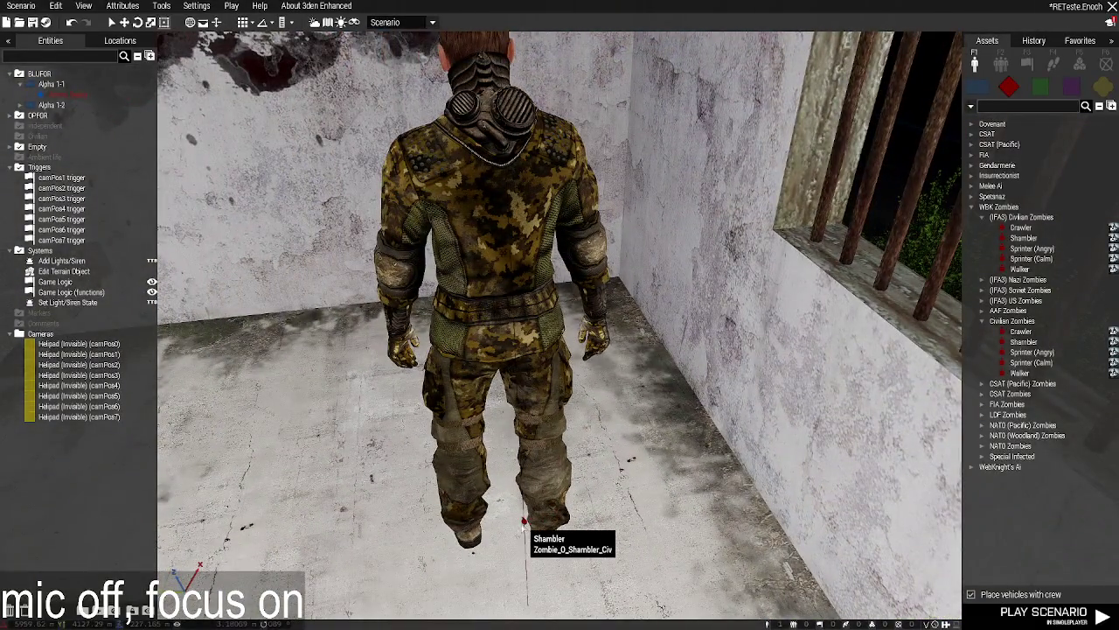
mouse_move(525, 522)
left_mouse_down()
mouse_move(579, 429)
mouse_move(583, 344)
left_mouse_up()
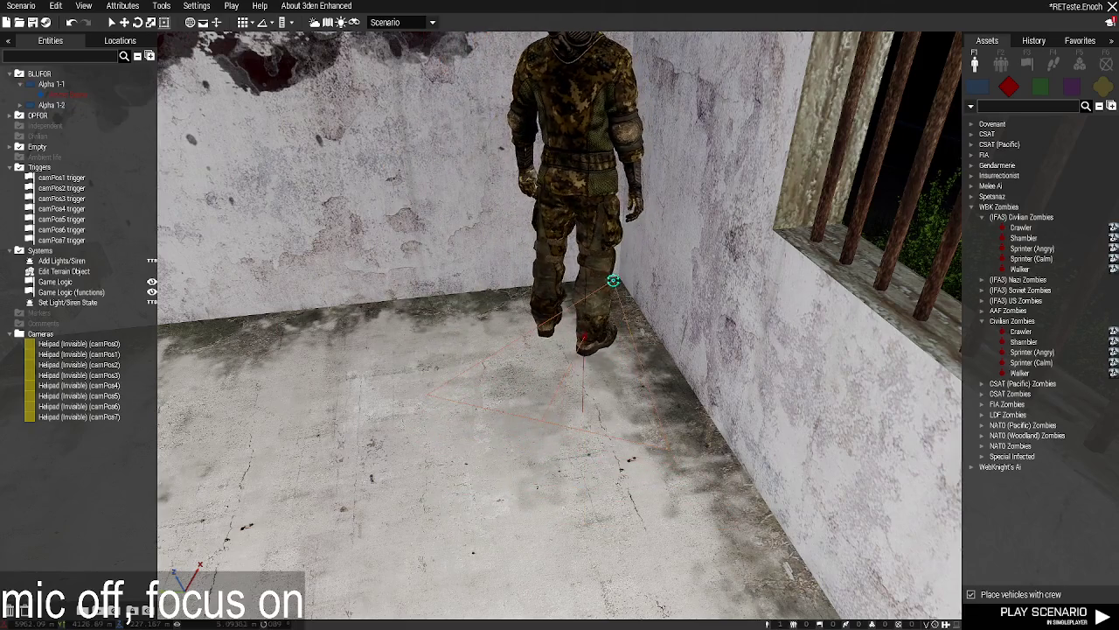
Check the Game Logic's init, which runs cameraSwitch_fnc on camPos0 and spawns cameraTrack_fnc.
key("a")
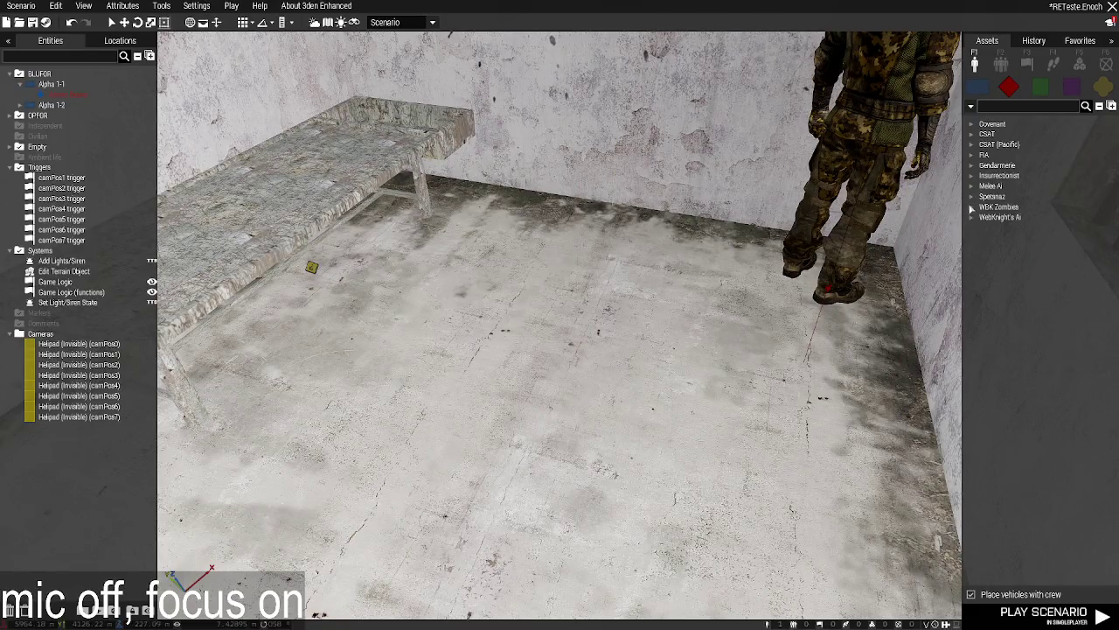
key("a")
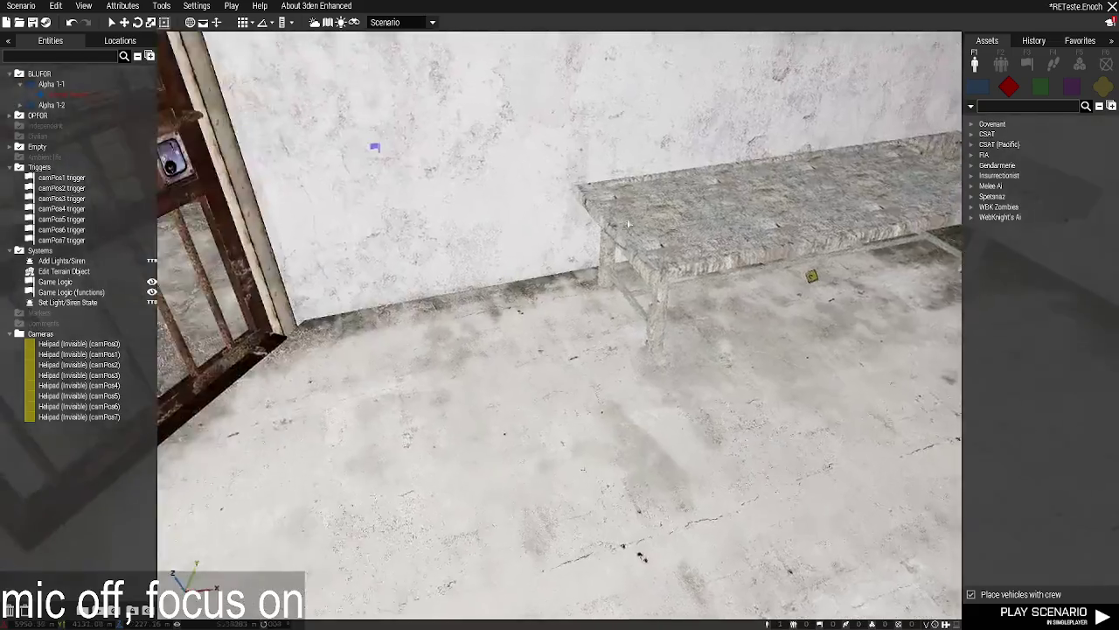
key("w")
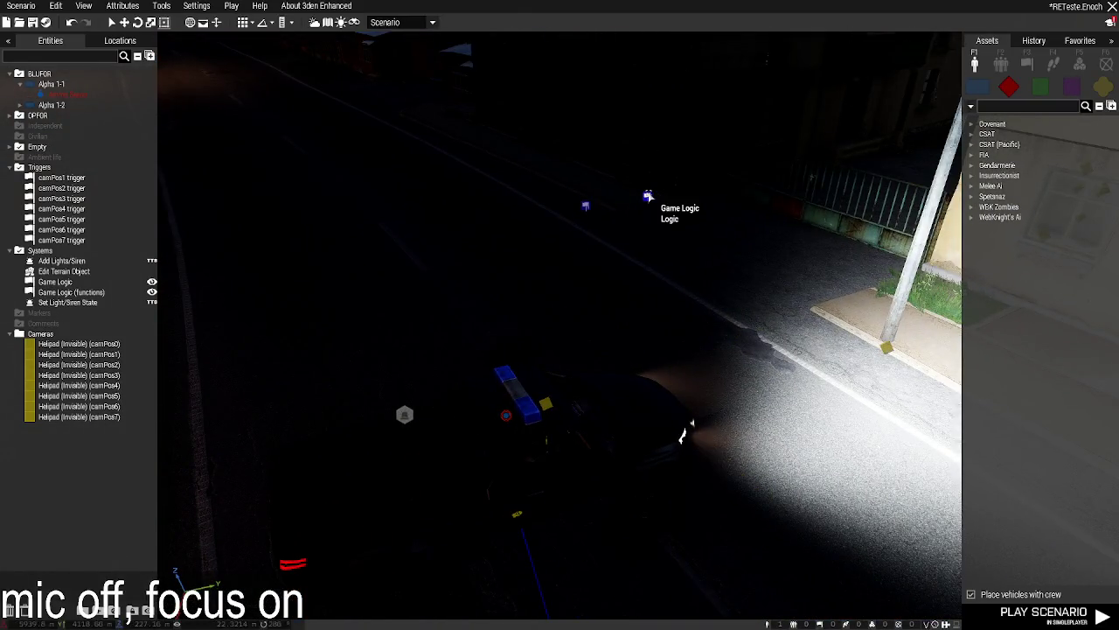
double_click(648, 196)
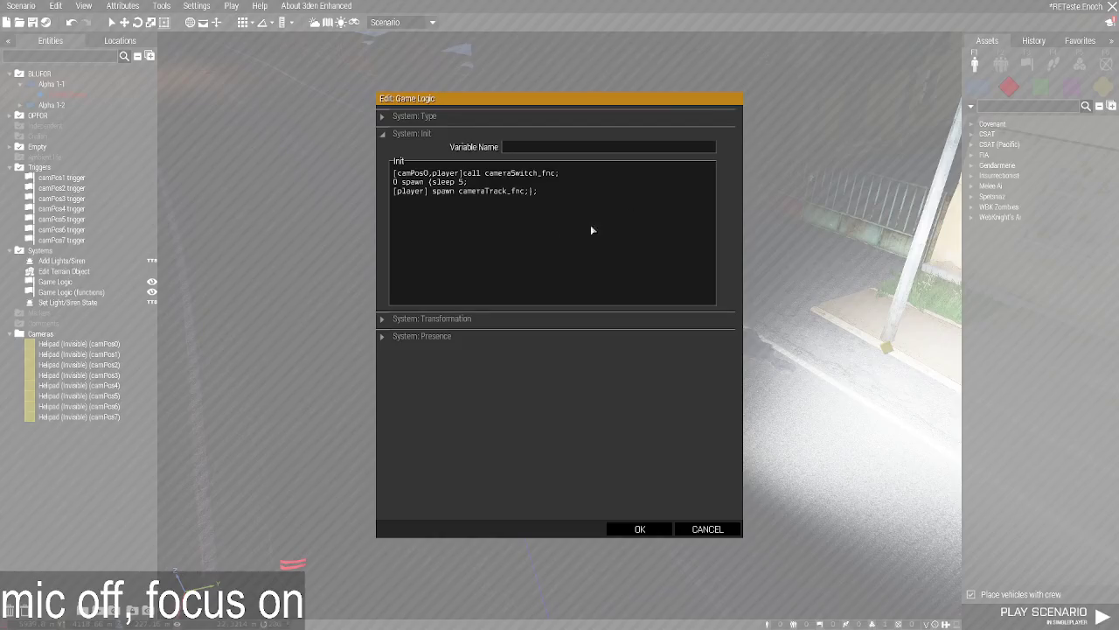
left_click(639, 529)
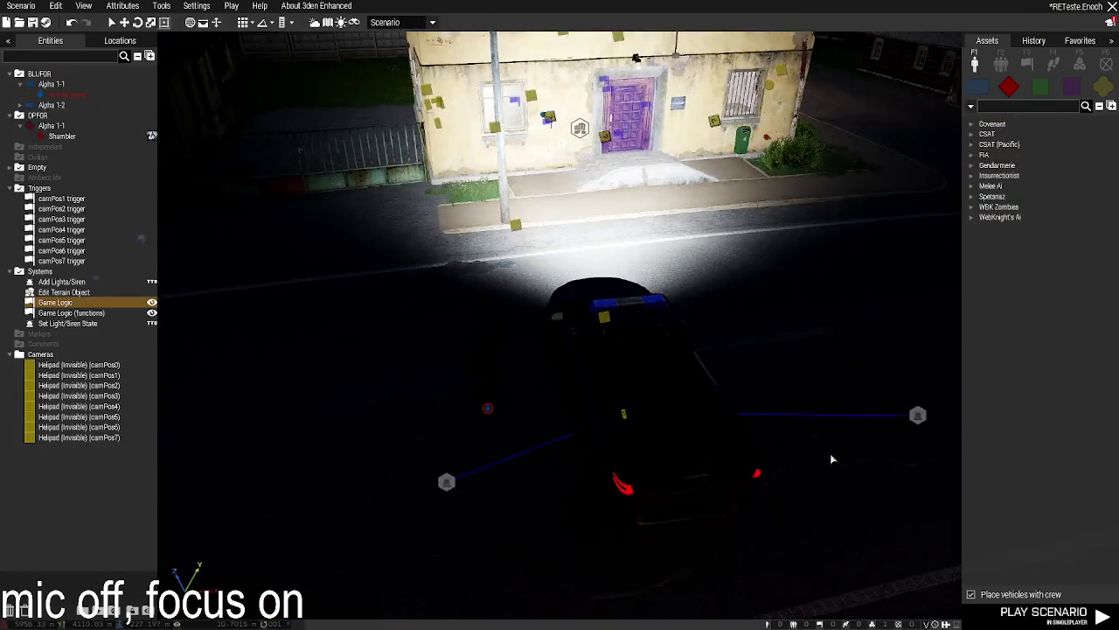
Circle the police building and car, then launch a singleplayer test with Ctrl+P.
key("w")
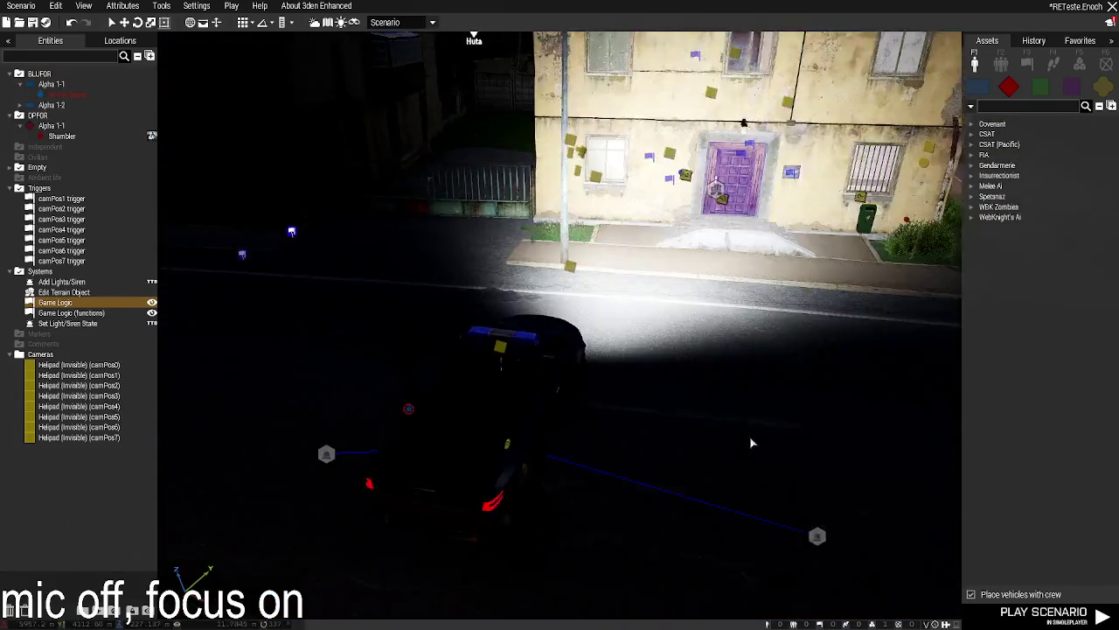
key("a")
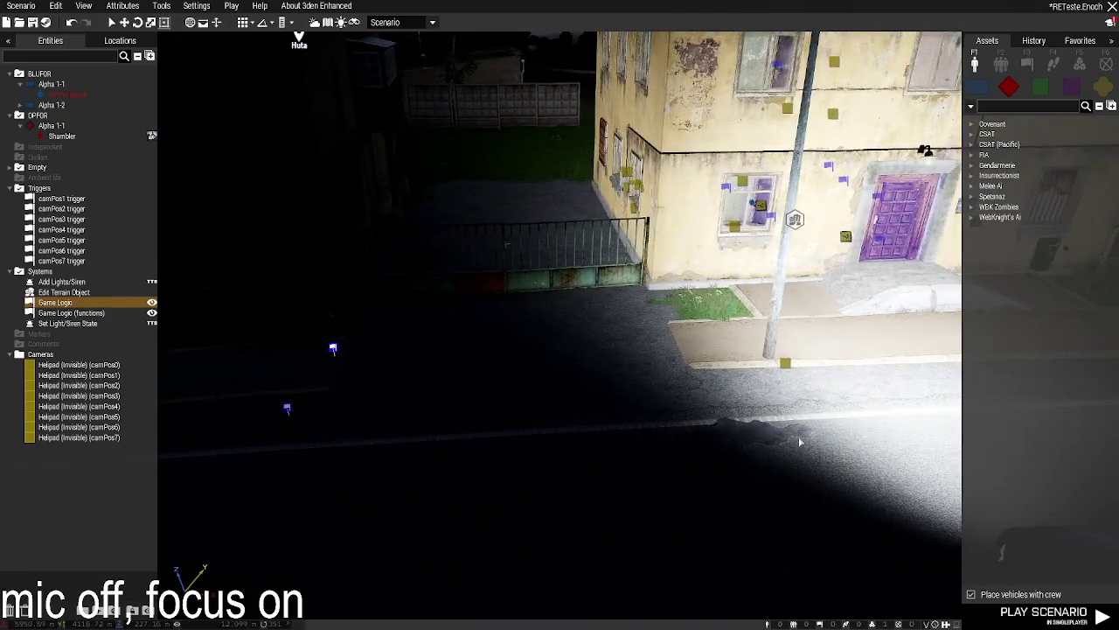
key("w")
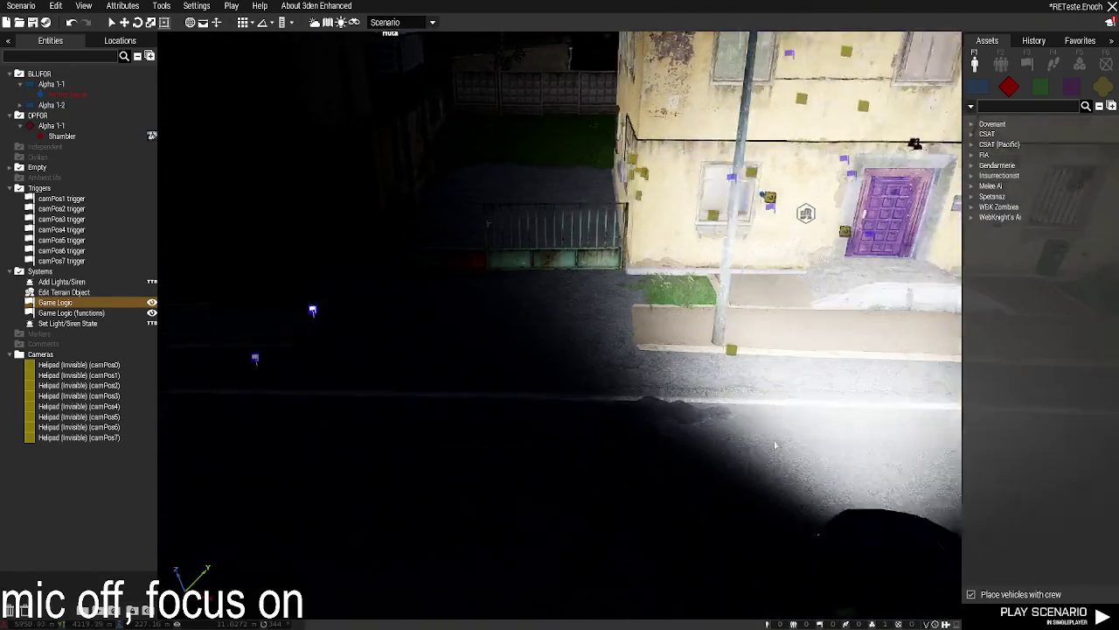
key("w")
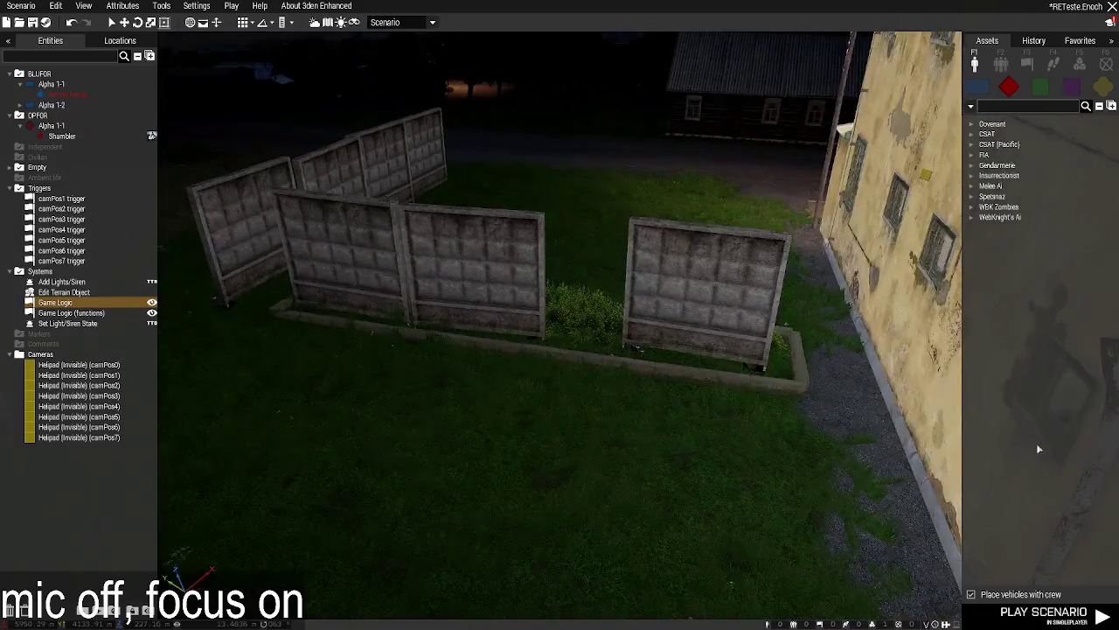
key("s")
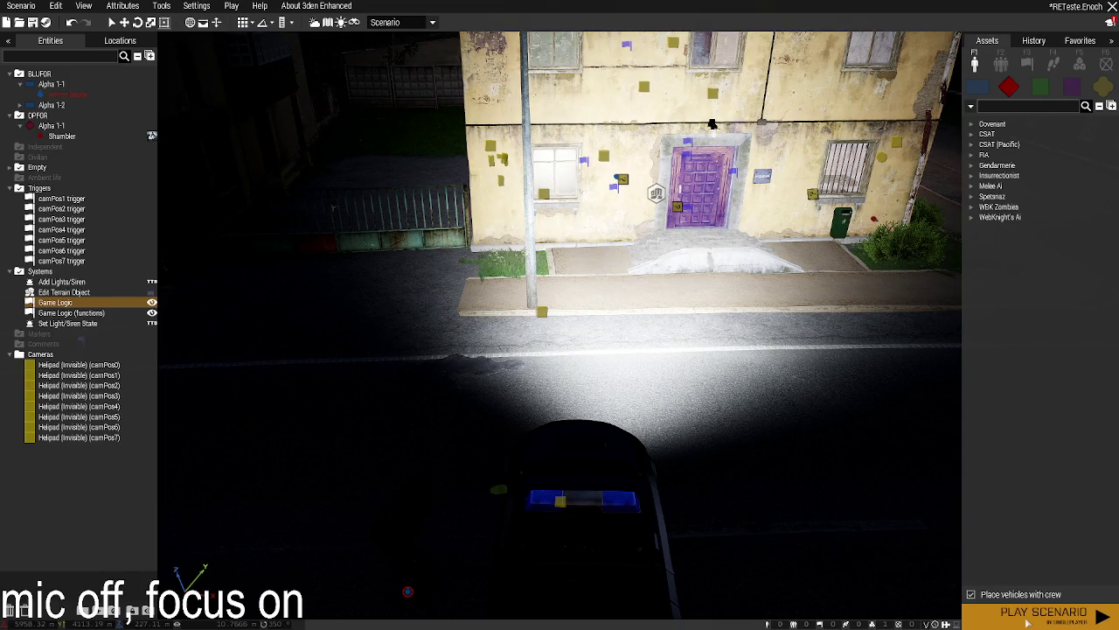
key("ctrl+p")
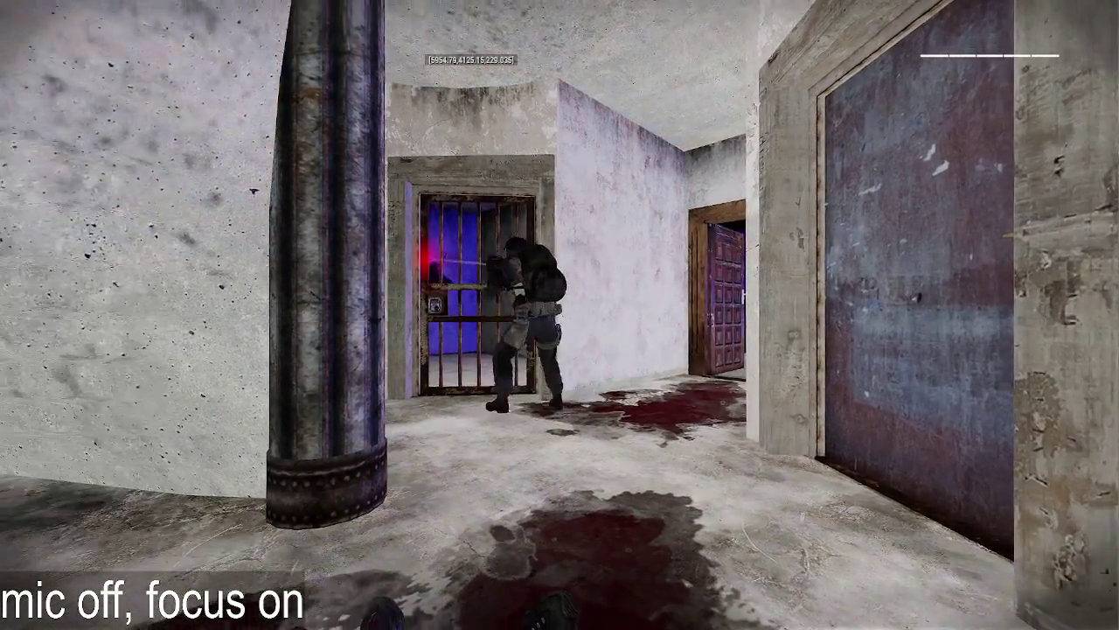
Pause the test run and return to the Eden Editor.
key("Escape")
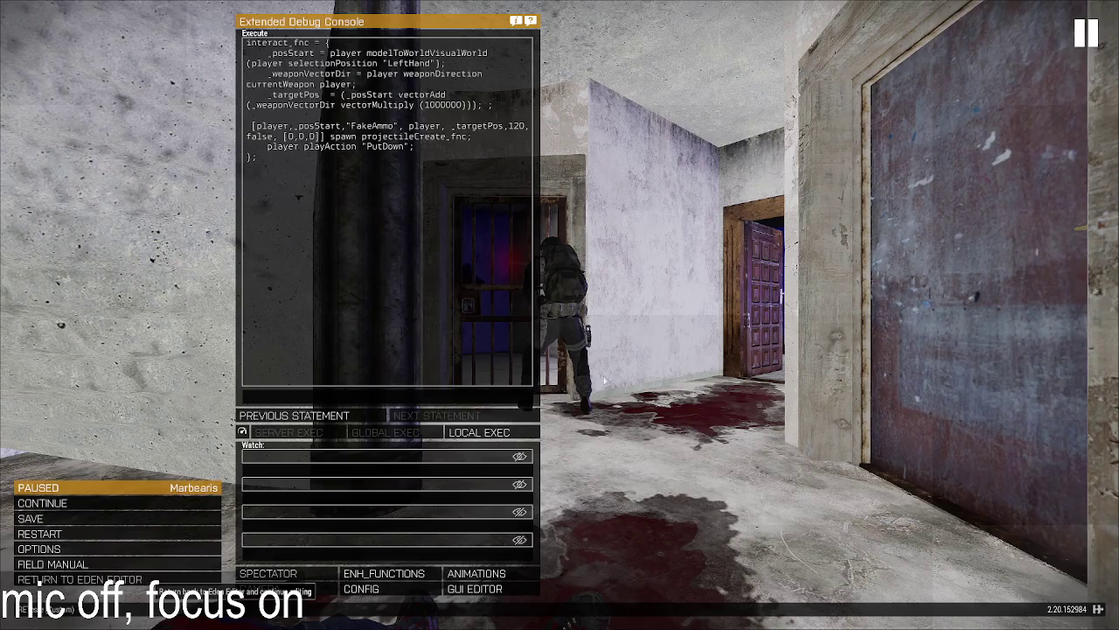
left_click(148, 579)
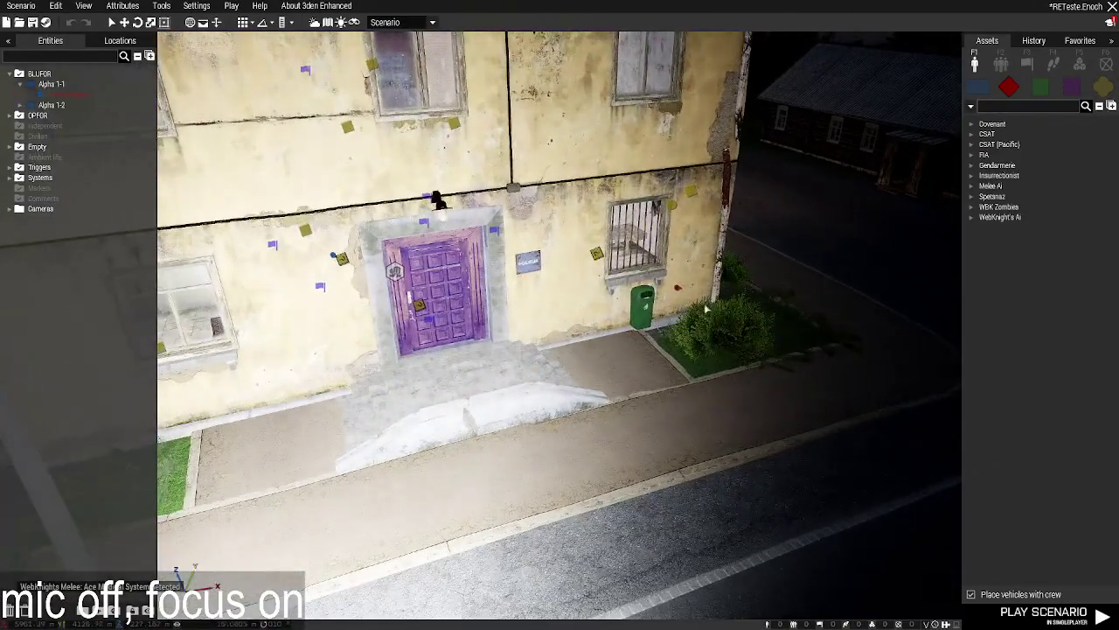
Change the cell zombie's type from Shambler to Civilian Zombies > Walker.
double_click(678, 288)
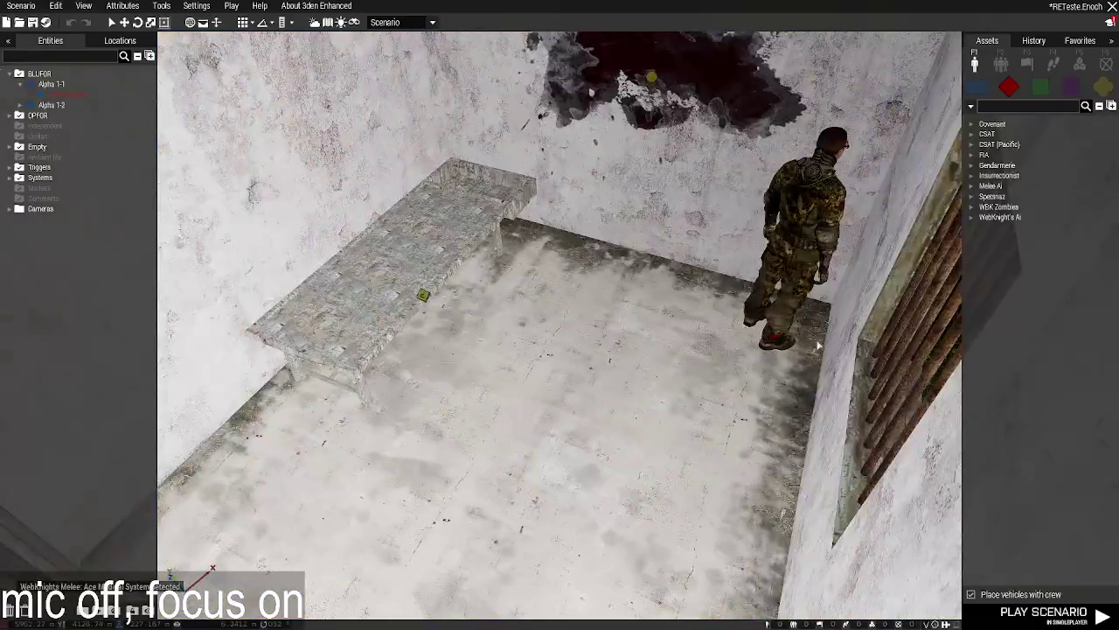
double_click(773, 337)
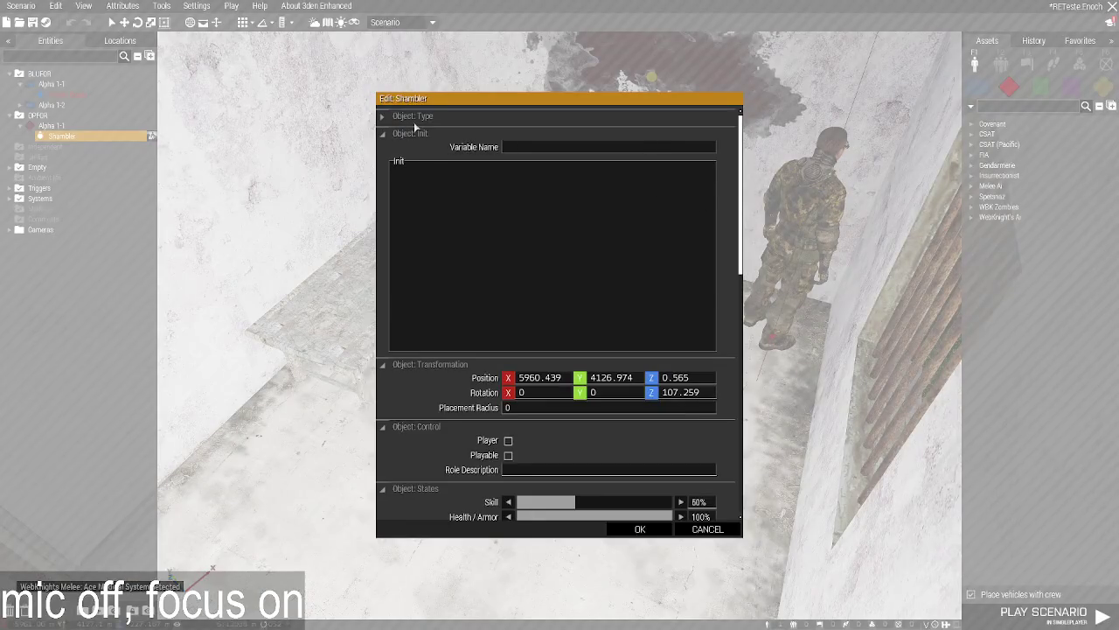
left_click(413, 116)
left_click(576, 183)
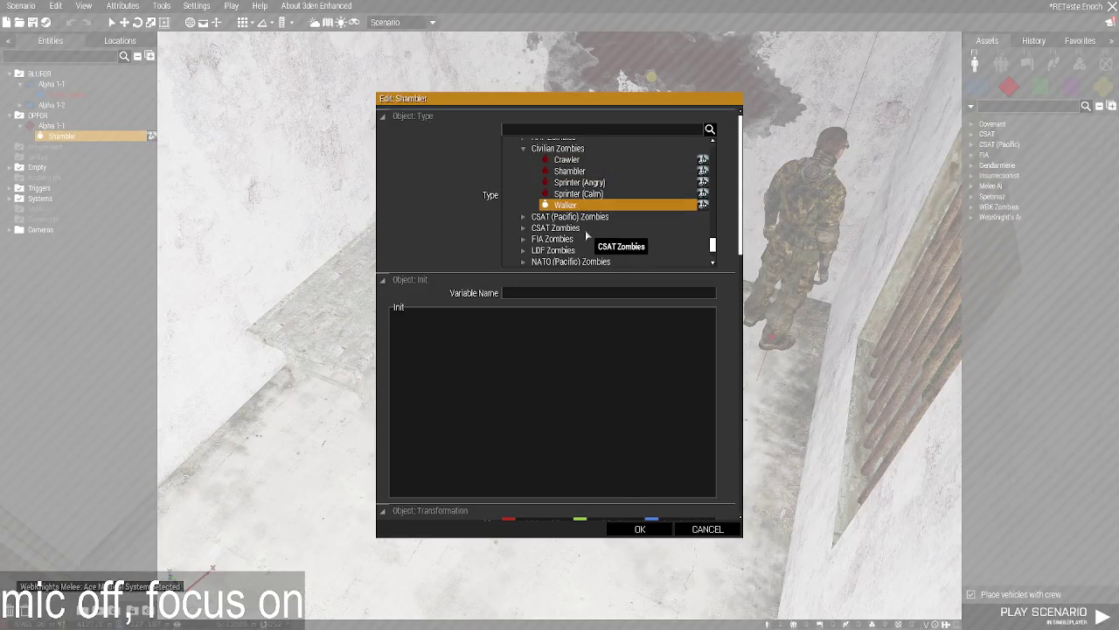
left_click(640, 529)
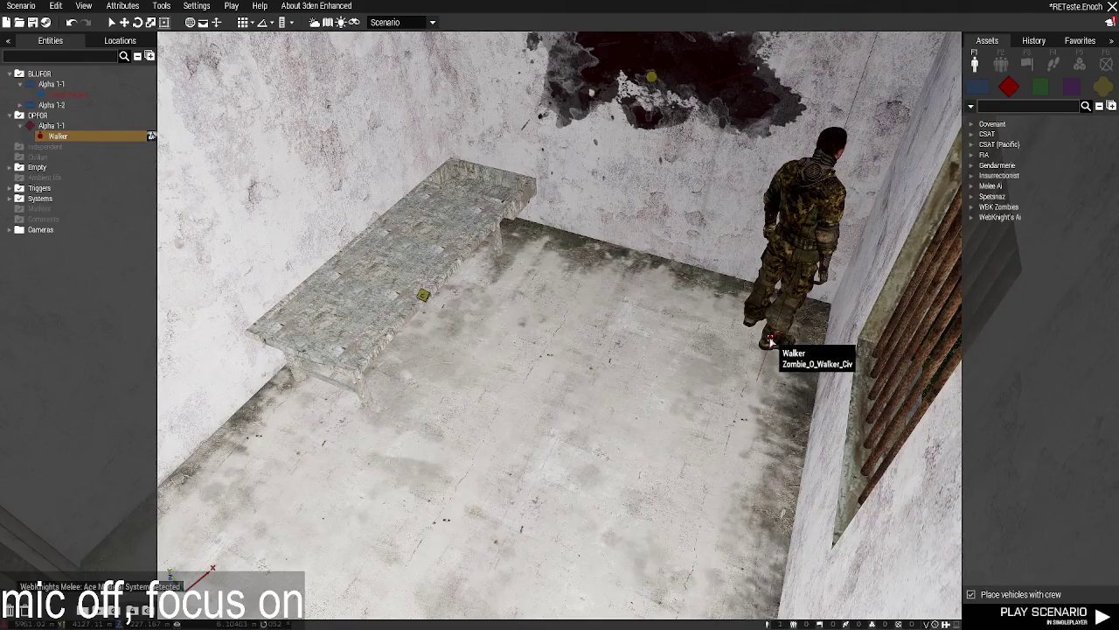
Recheck the Walker's attributes and refocus the view on it from the entity list.
double_click(767, 345)
scroll(489, 347, "down", 3)
scroll(489, 347, "down", 3)
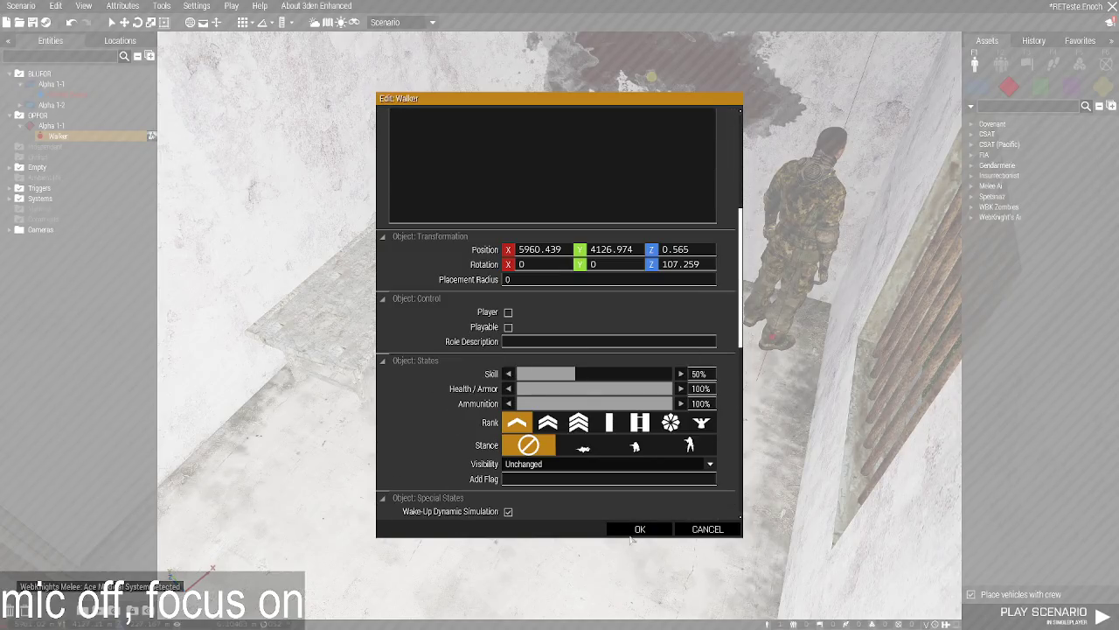
left_click(633, 532)
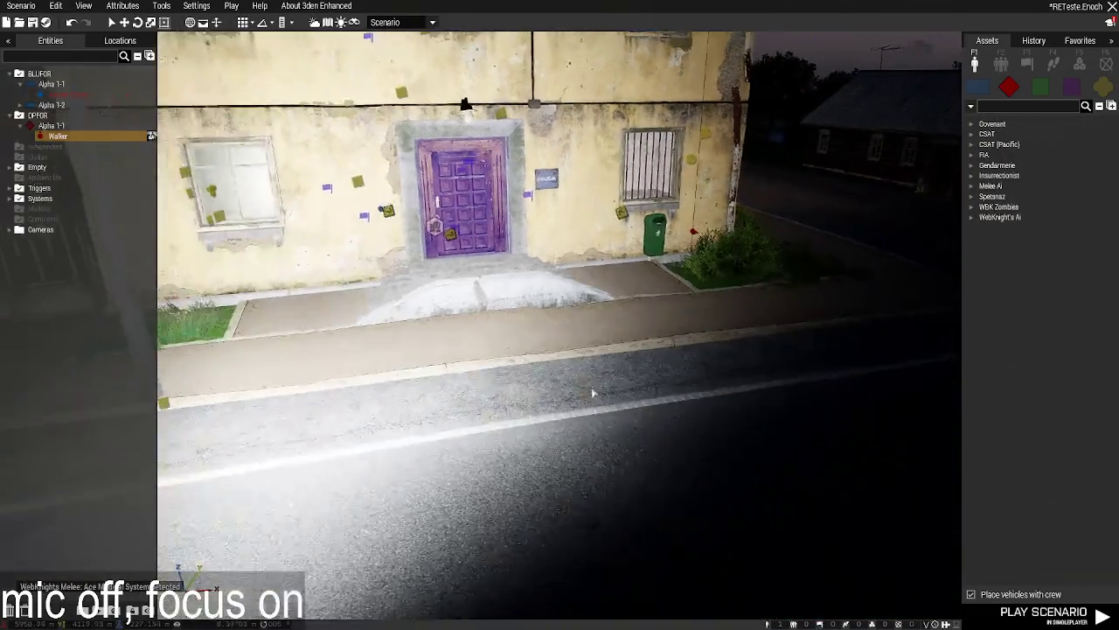
scroll(814, 457, "down", 5)
double_click(57, 136)
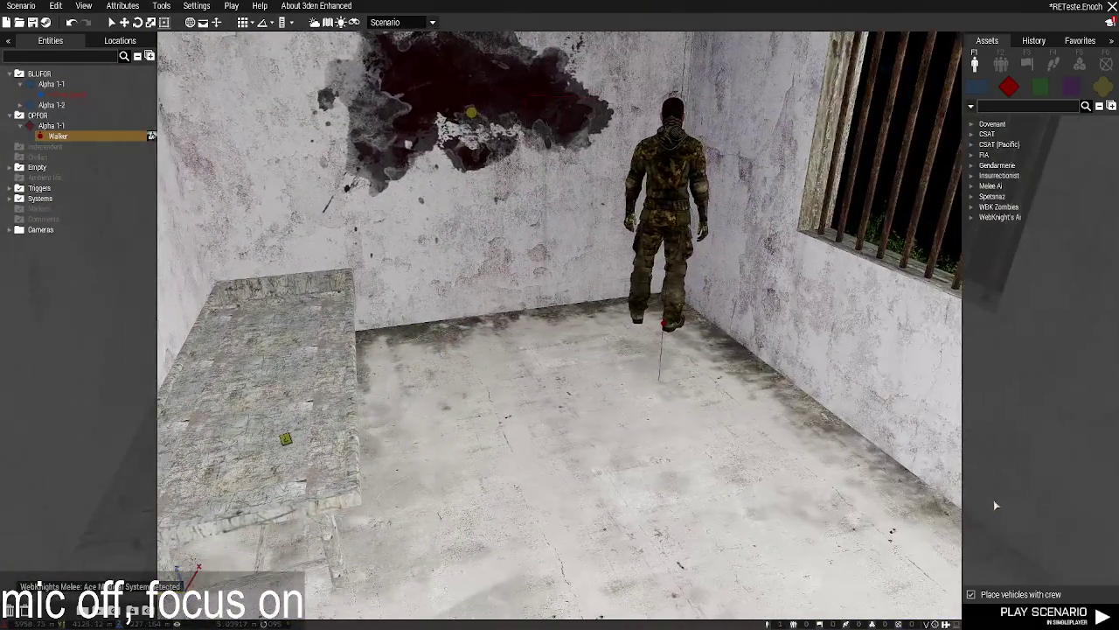
Search the props for 'drip' to find the OPTRE IV Drip, then start a test play.
key("w")
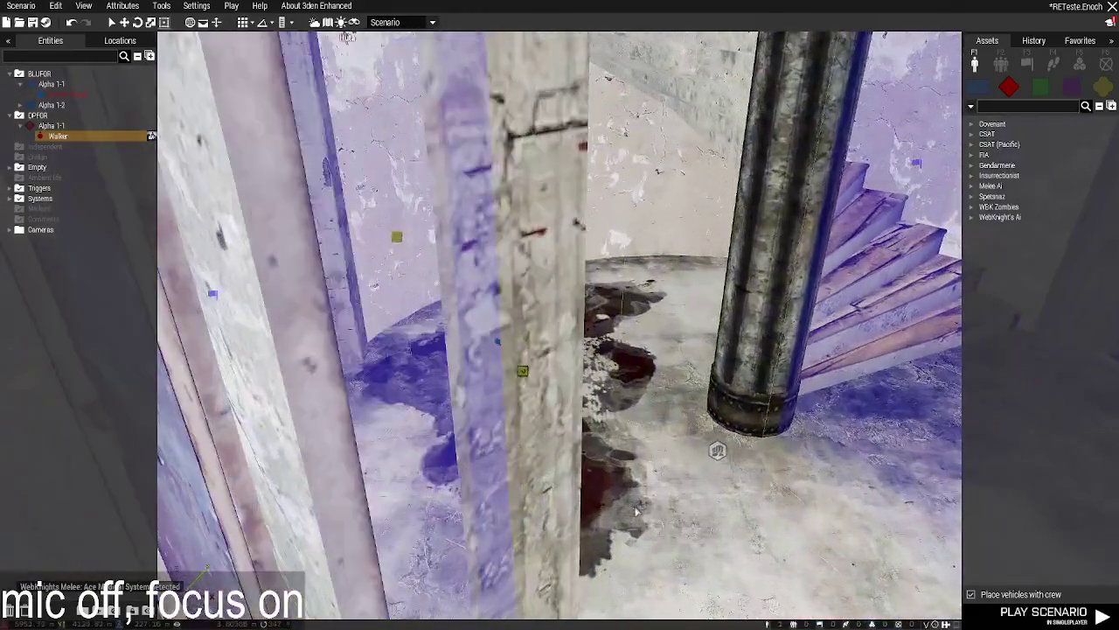
key("w")
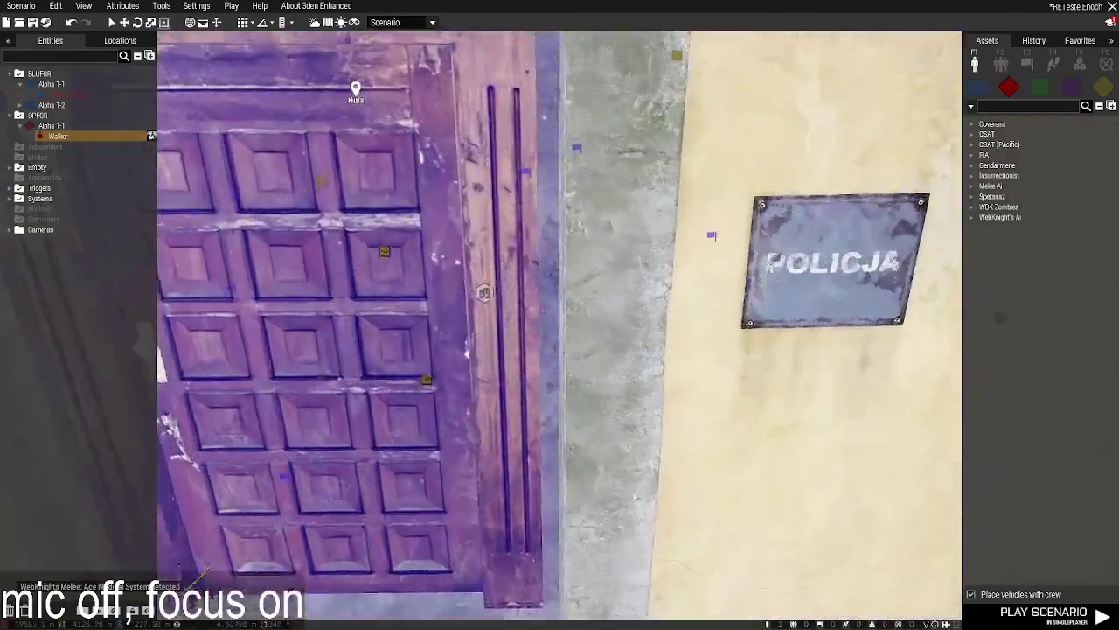
key("s")
left_click(1104, 87)
left_click(1032, 106)
type("drip")
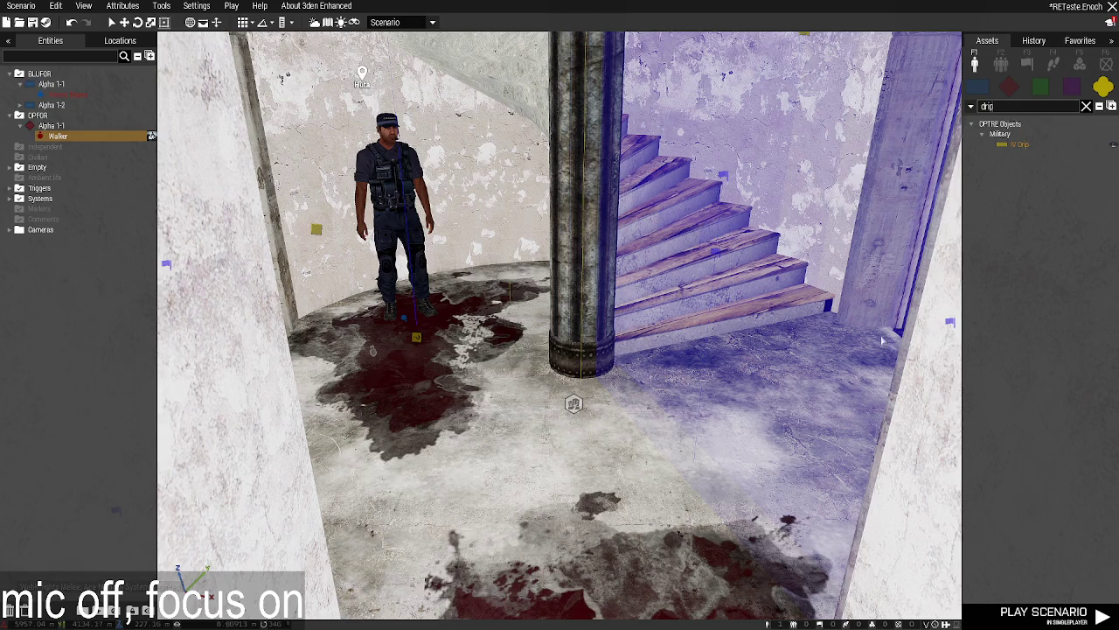
left_click(1045, 612)
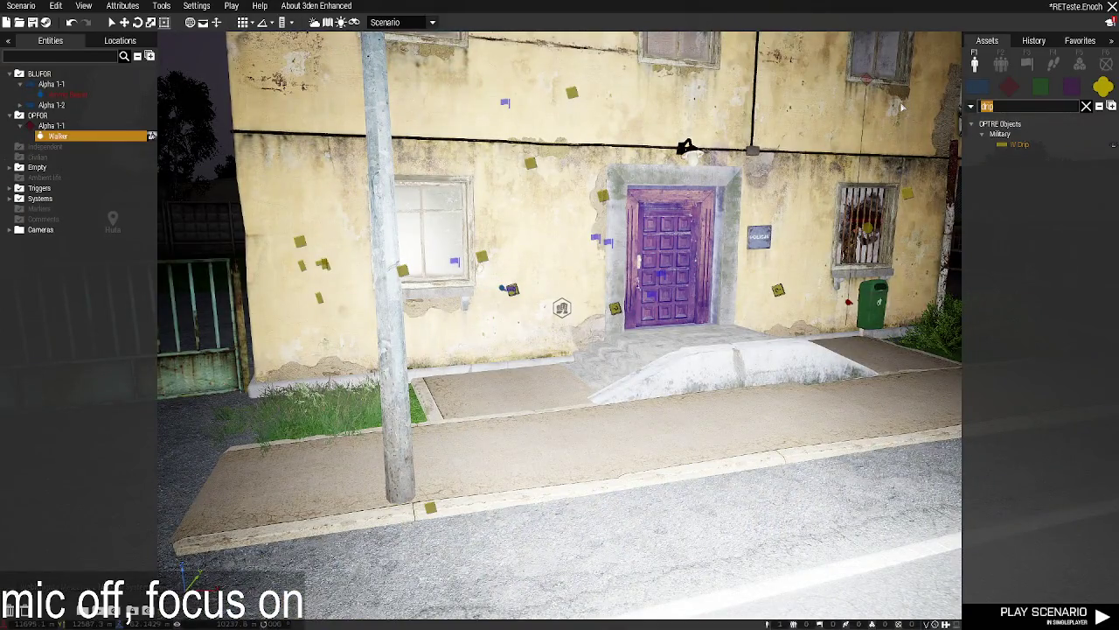
Place a Pallet on the pavement by the station wall and stand it upright.
type("pallet")
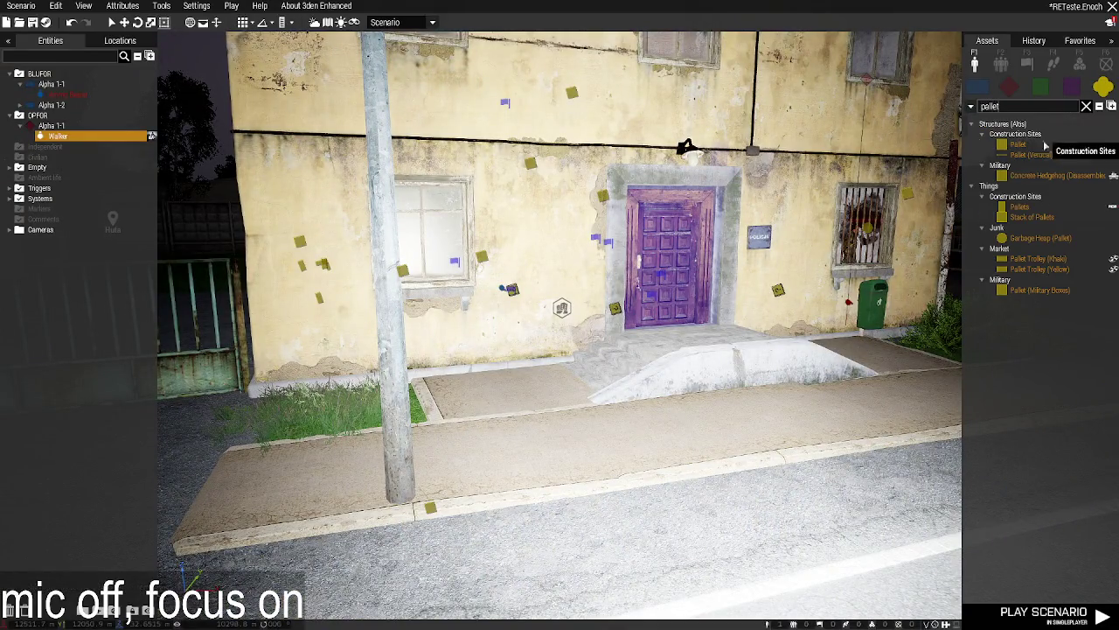
left_click(1018, 145)
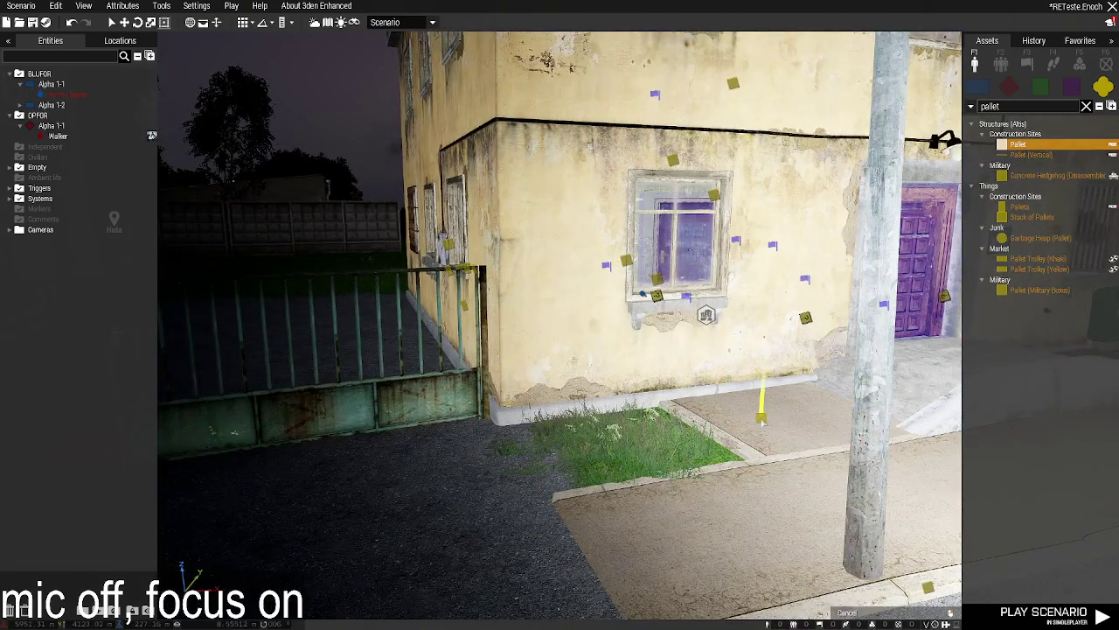
left_click(763, 425)
key("3")
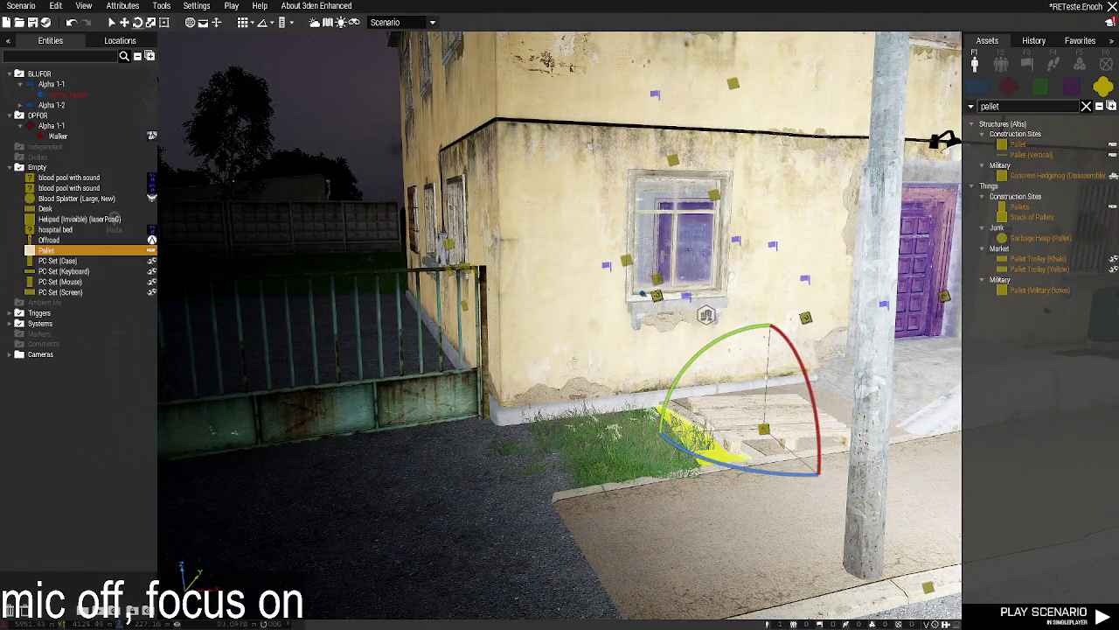
left_click_drag(806, 415, 830, 553)
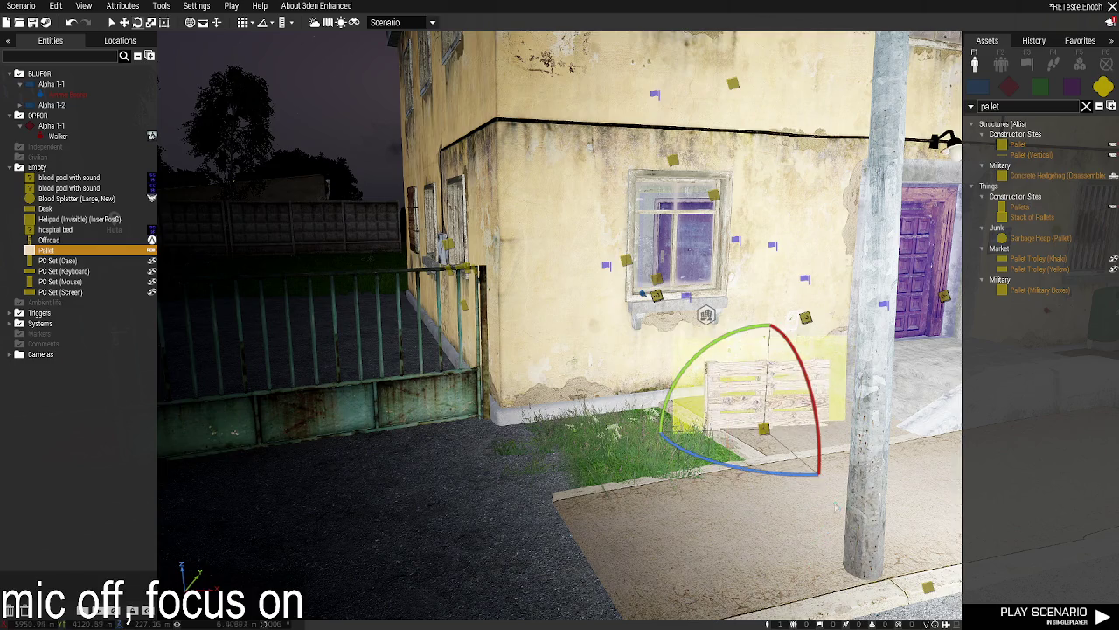
Move the upright pallet over the side window and turn it to fit.
mouse_move(763, 428)
left_mouse_down()
mouse_move(673, 395)
mouse_move(688, 403)
mouse_move(700, 245)
mouse_move(676, 245)
mouse_move(685, 260)
left_mouse_up()
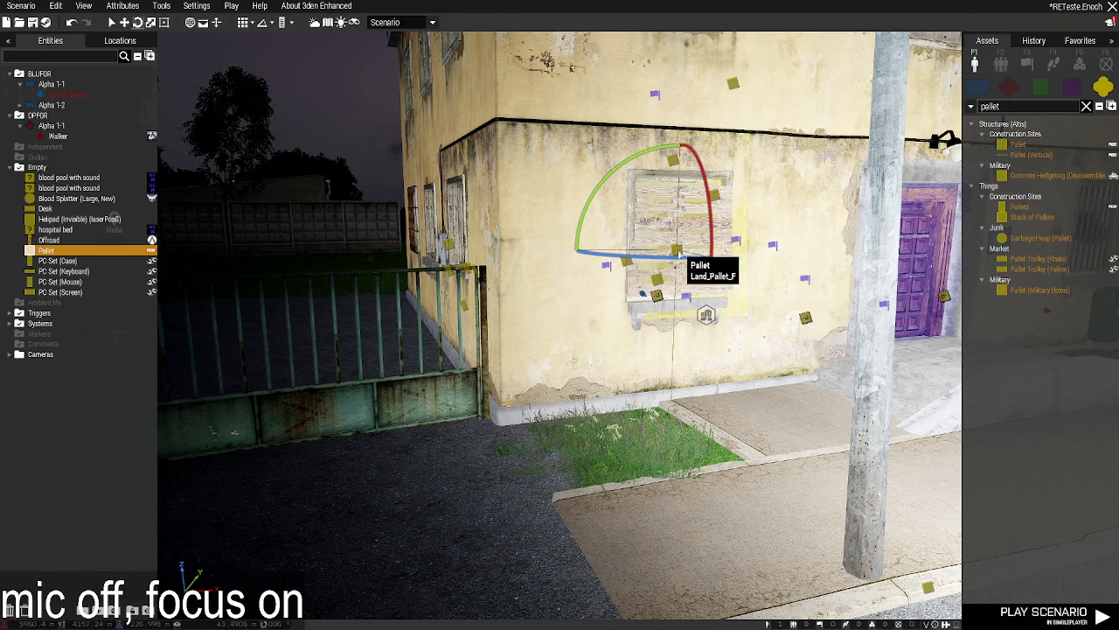
double_click(683, 255)
scroll(561, 294, "down", 5)
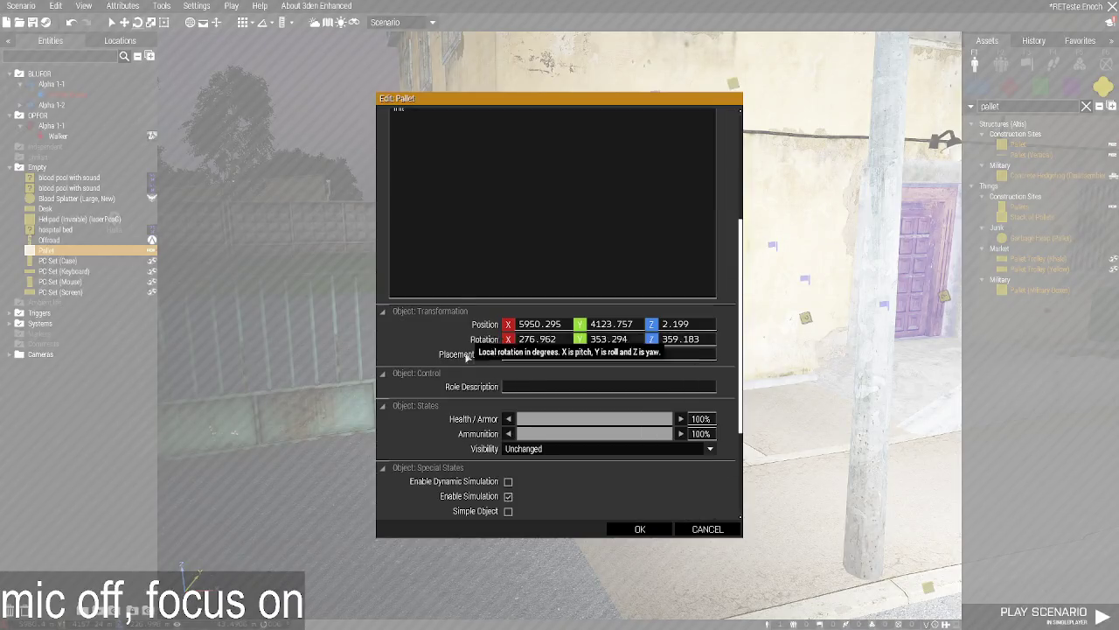
left_click(639, 529)
scroll(630, 511, "up", 10)
left_click_drag(626, 446, 638, 452)
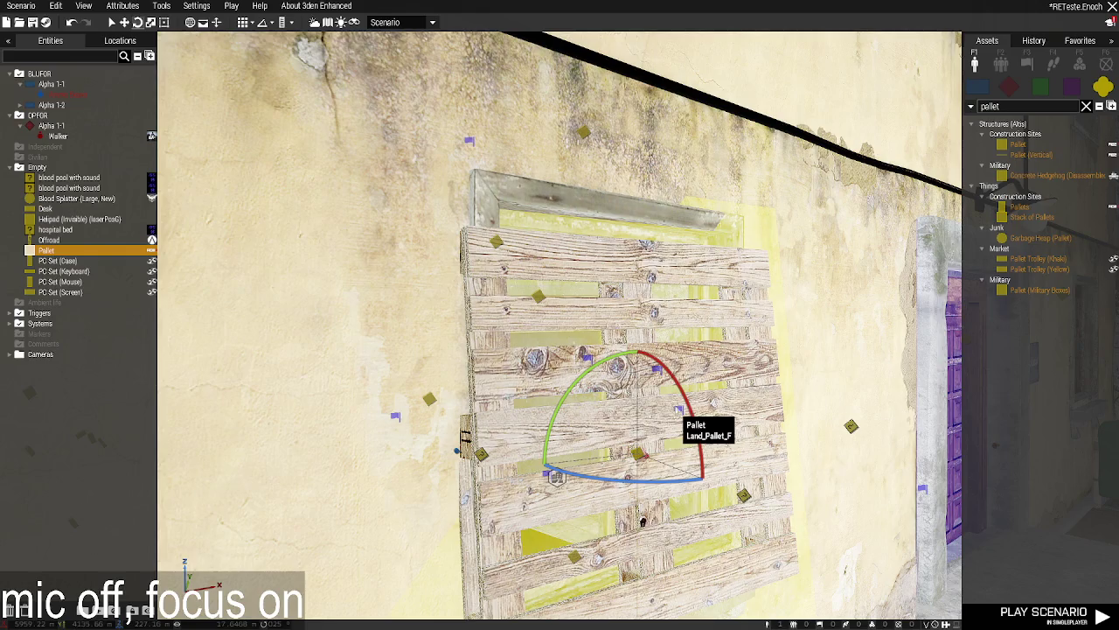
Place a Junk Barricade (10 m) on the street, rotated to run along the road.
key("d")
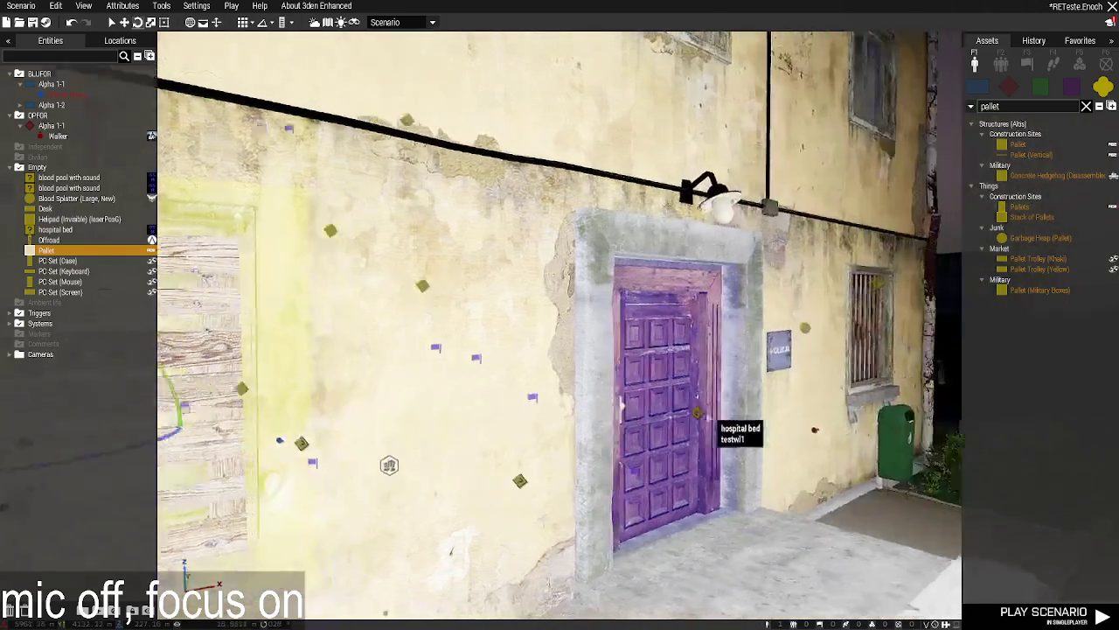
key("a")
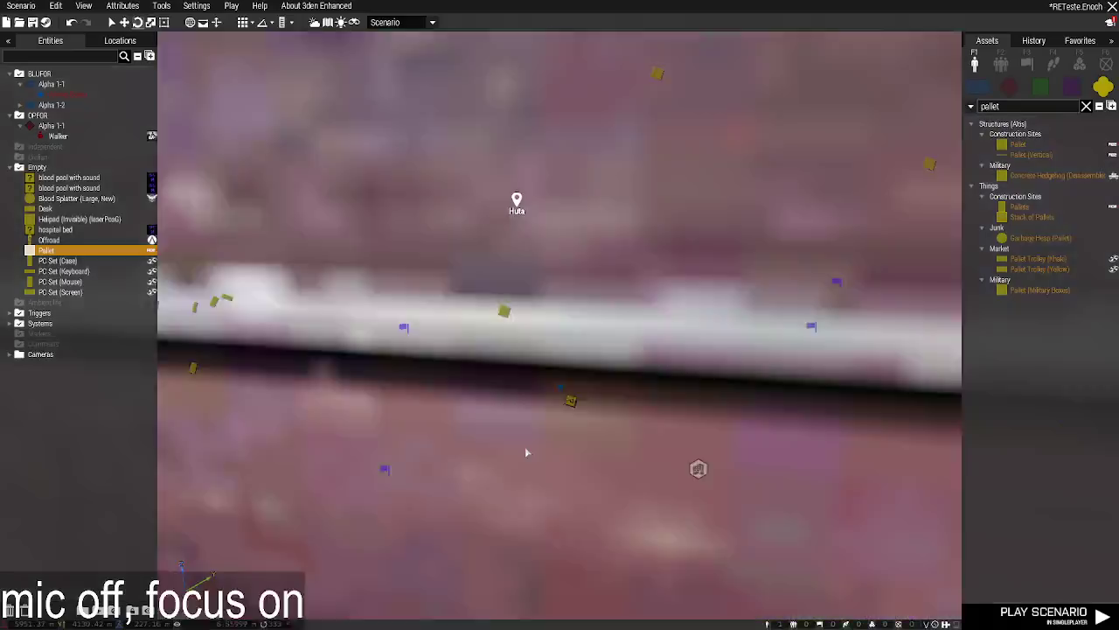
key("s")
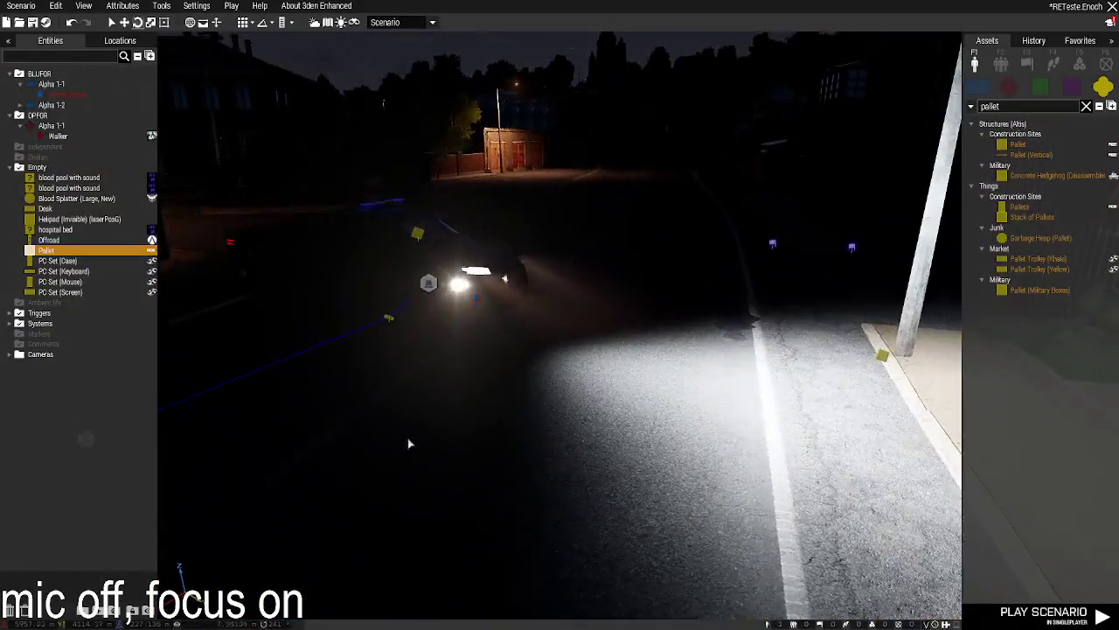
left_click(918, 203)
type("ba")
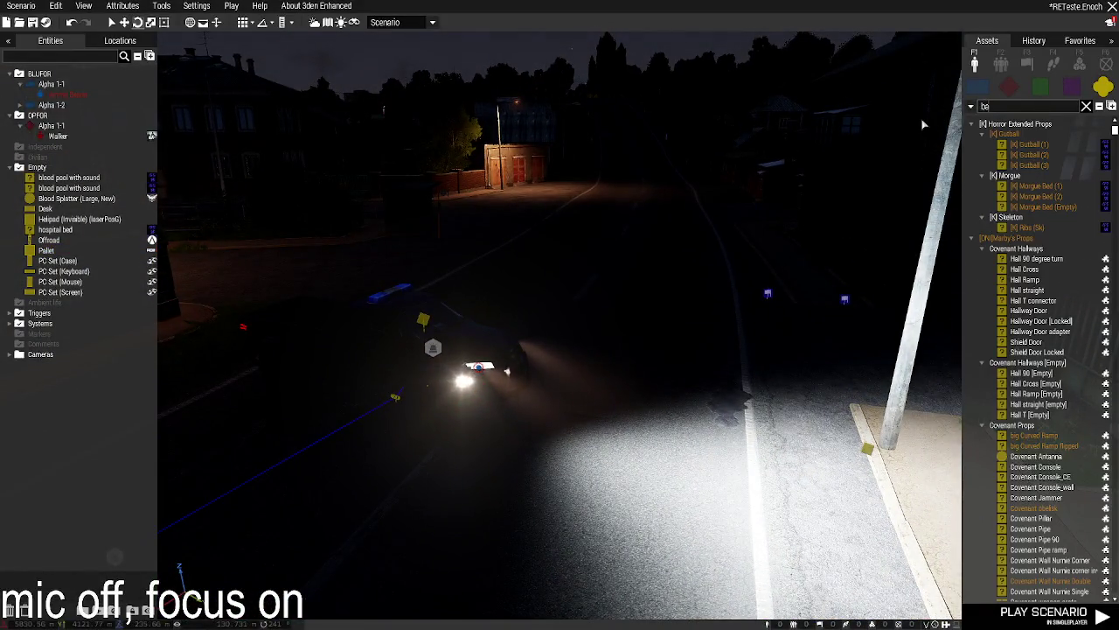
type("rric")
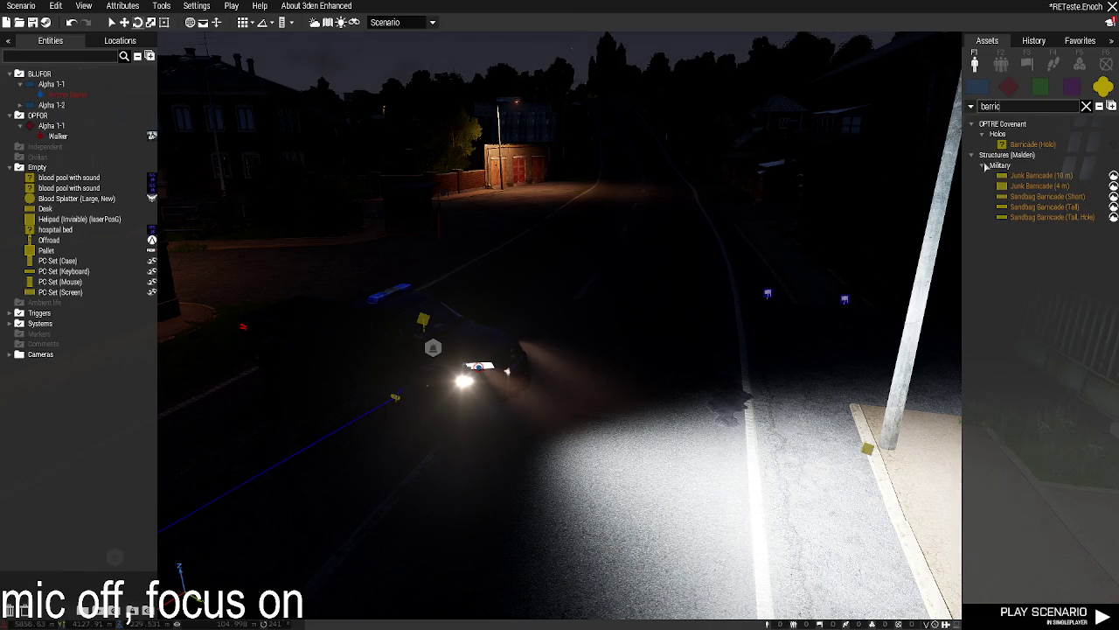
left_click(1040, 176)
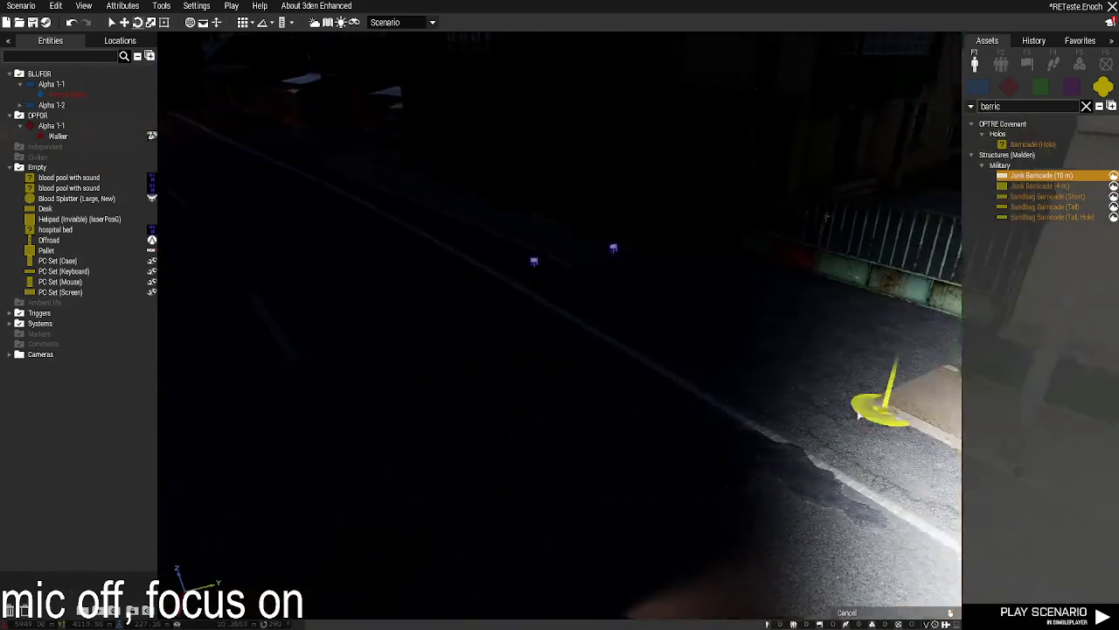
left_click(428, 404)
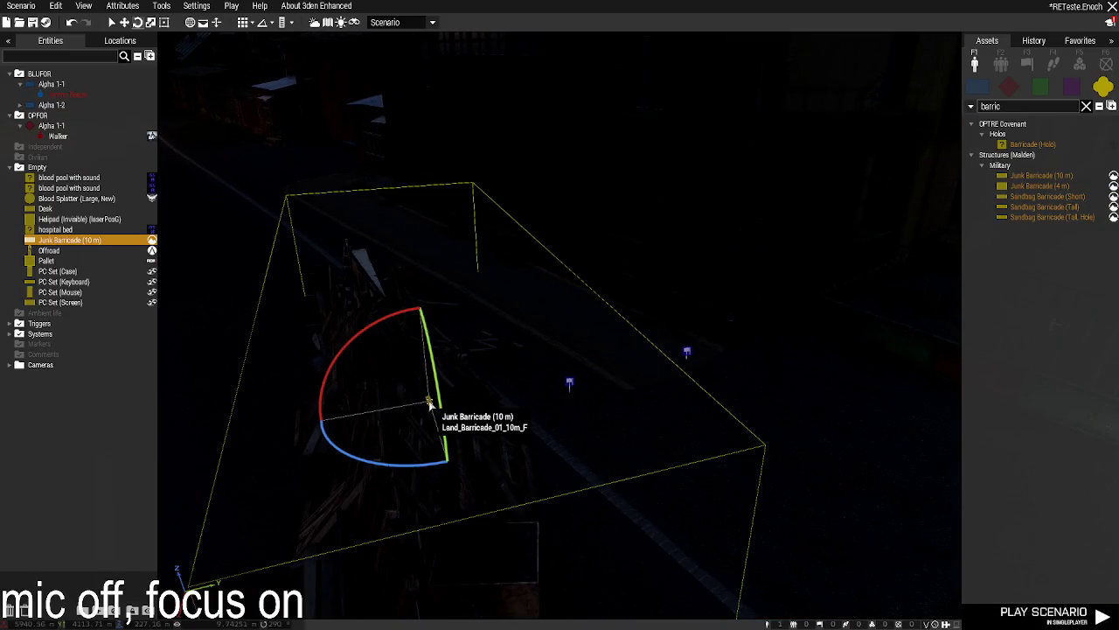
mouse_move(403, 459)
left_mouse_down()
mouse_move(288, 452)
mouse_move(210, 418)
left_mouse_up()
left_click(313, 24)
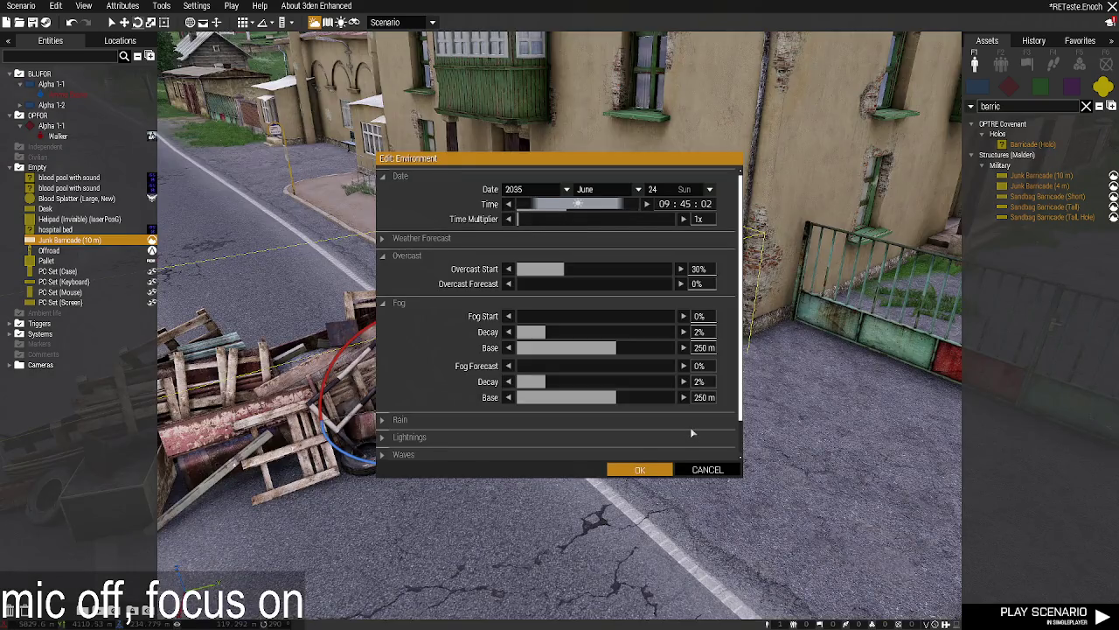
left_click(639, 469)
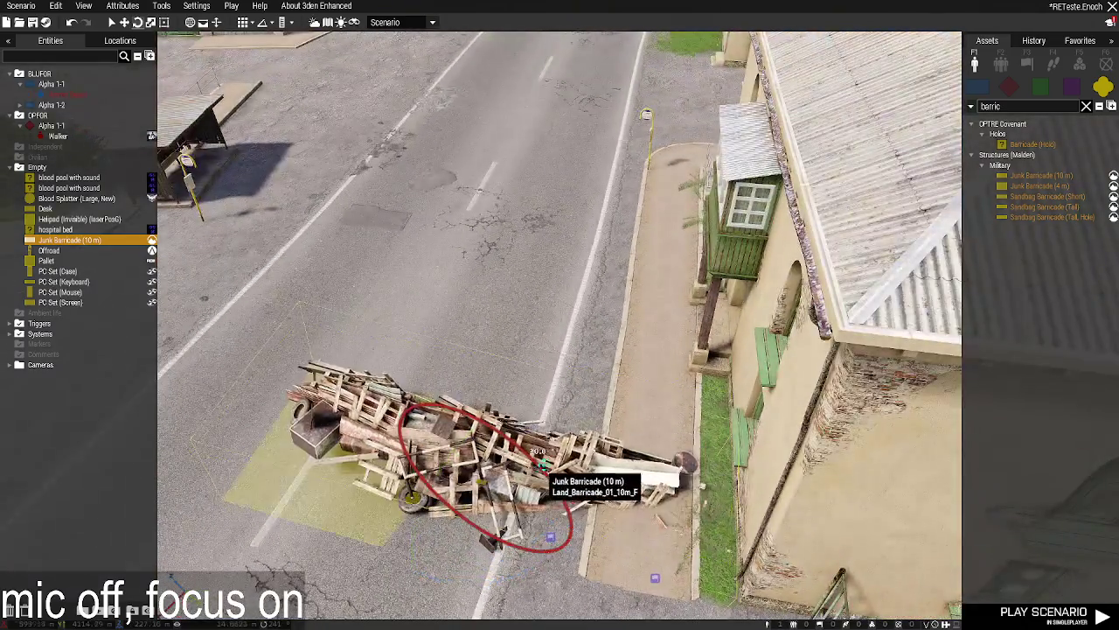
Copy the junk barricade and paste rotated copies across and beside the road.
mouse_move(542, 462)
left_mouse_down()
mouse_move(667, 446)
mouse_move(483, 488)
mouse_move(514, 490)
left_mouse_up()
key("ctrl+c")
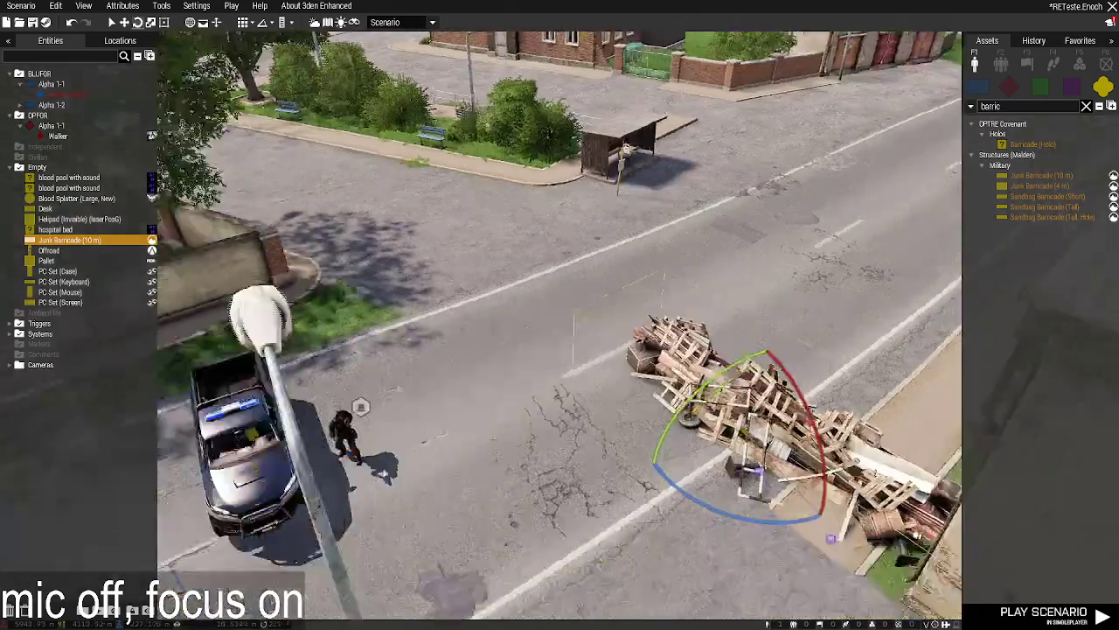
key("ctrl+v")
left_click_drag(505, 359, 550, 304)
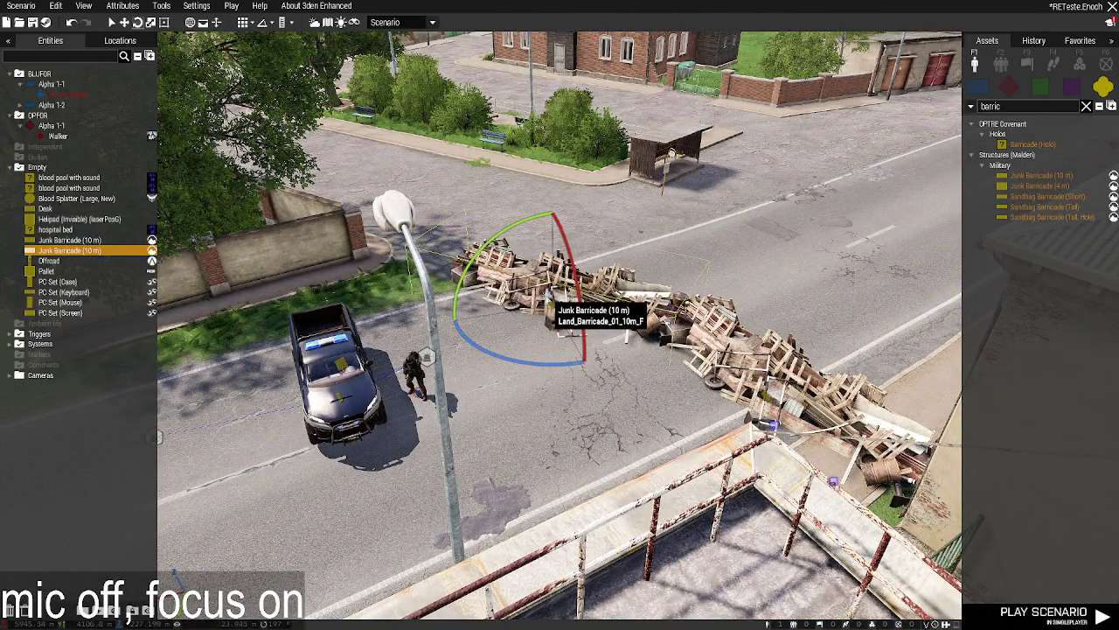
key("ctrl+v")
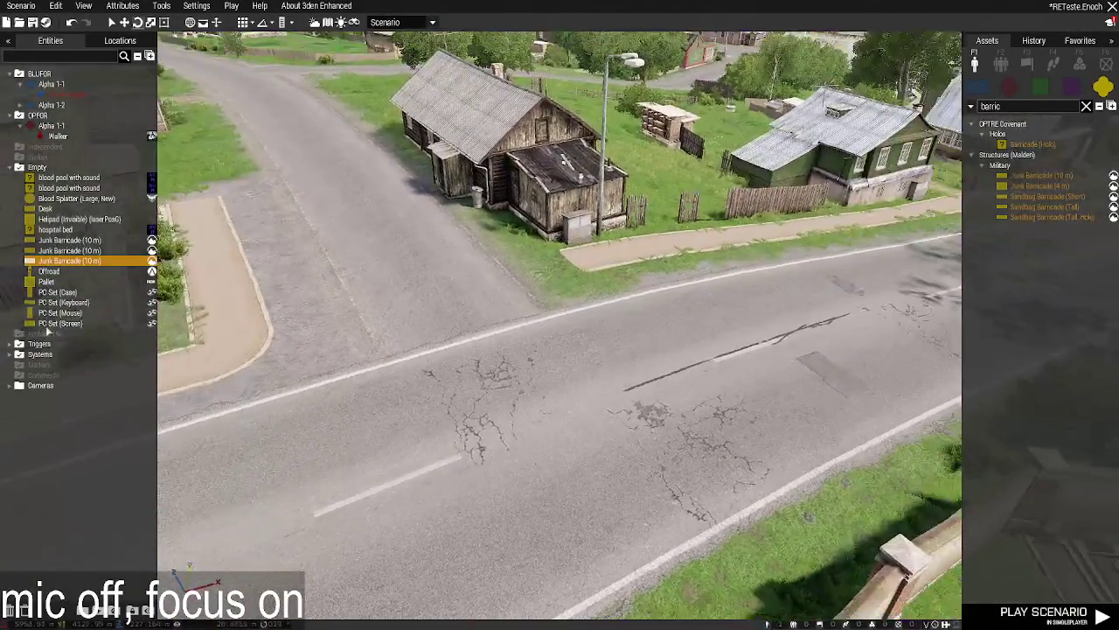
key("ctrl+v")
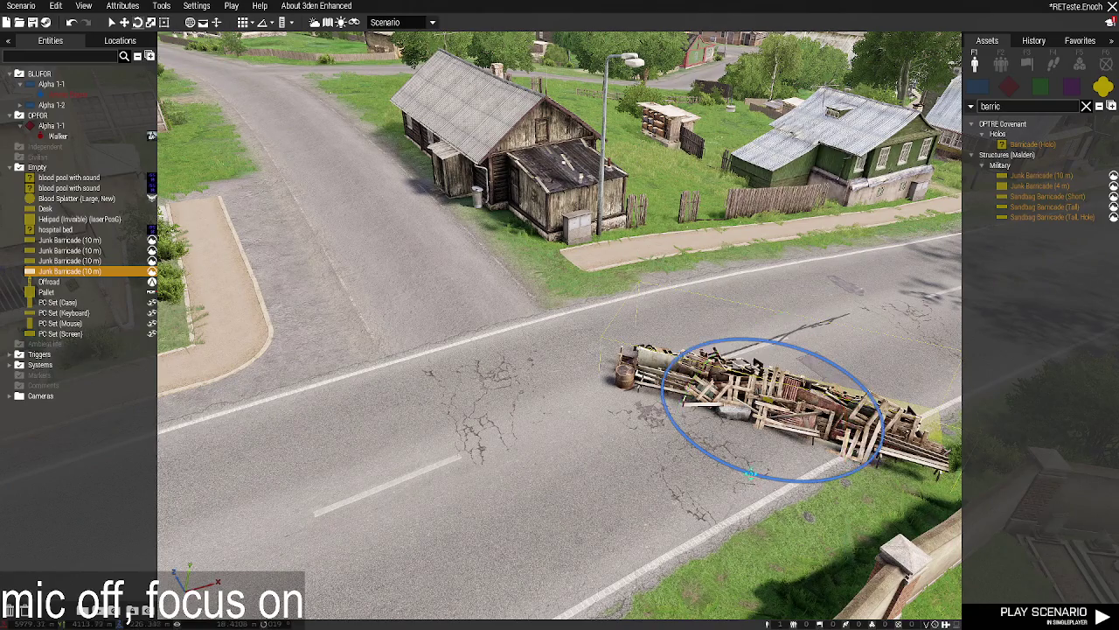
left_click_drag(759, 477, 686, 446)
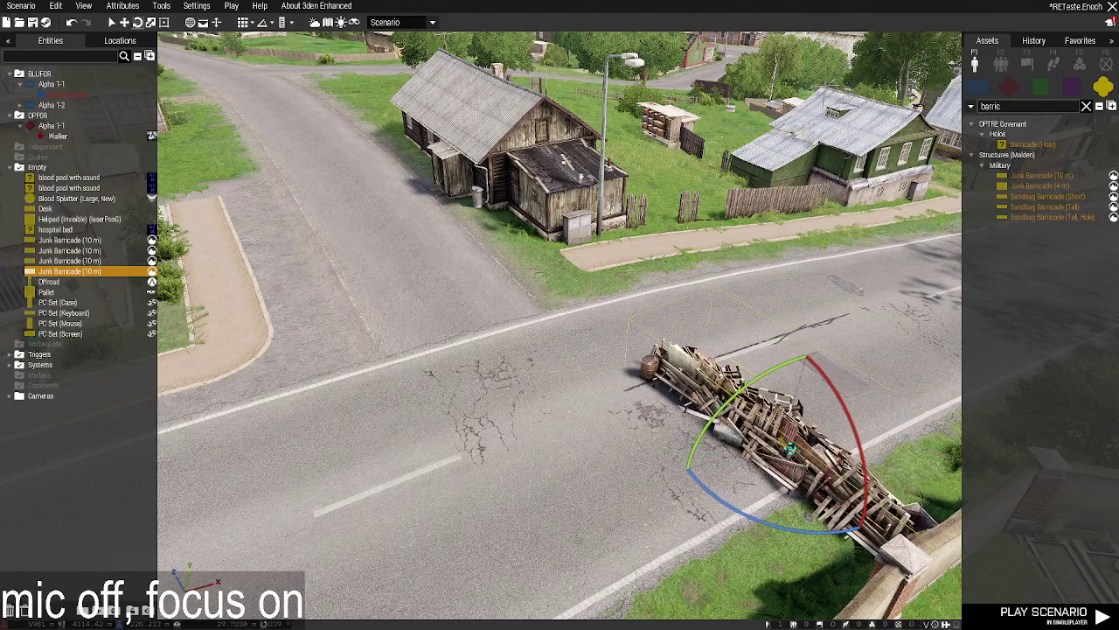
Extend the barricade line toward the house and yellow building, angling one diagonally.
key("ctrl+v")
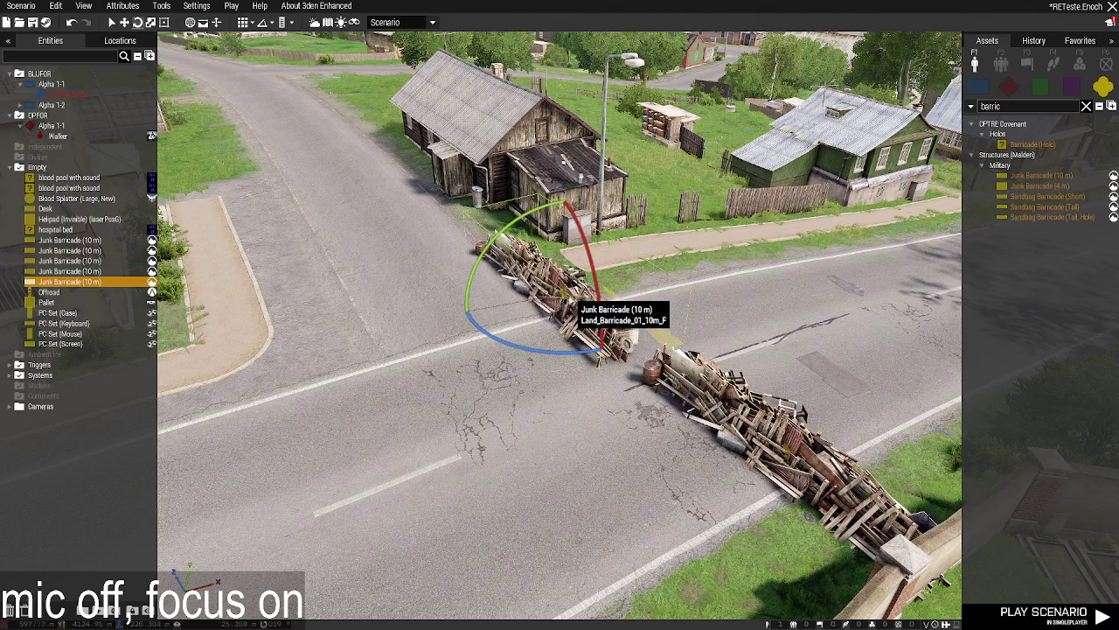
key("w")
key("ctrl+v")
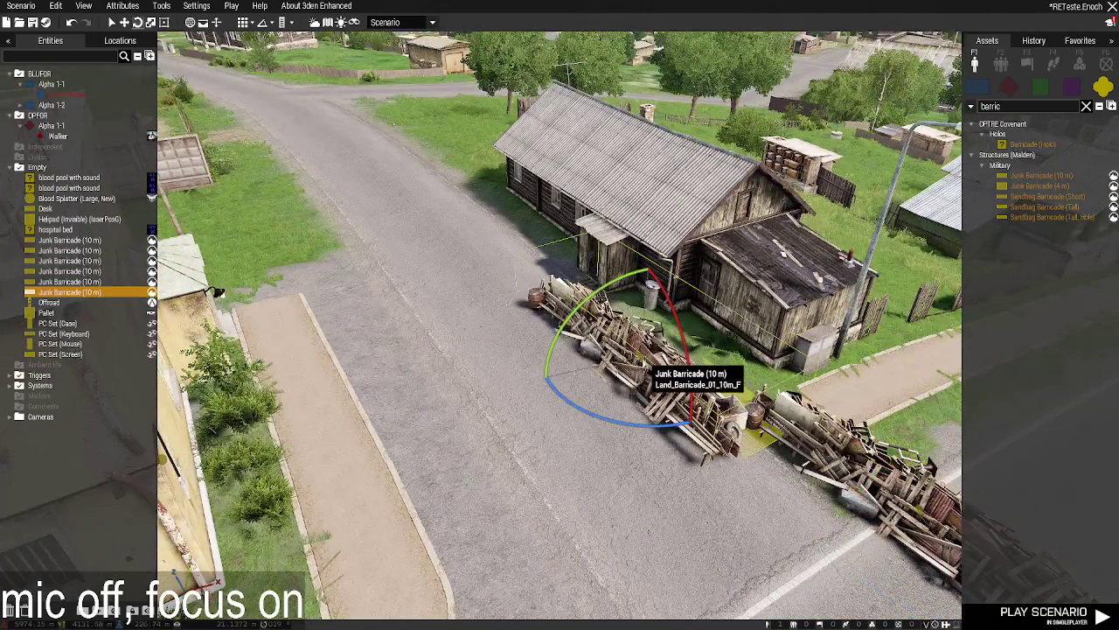
key("a")
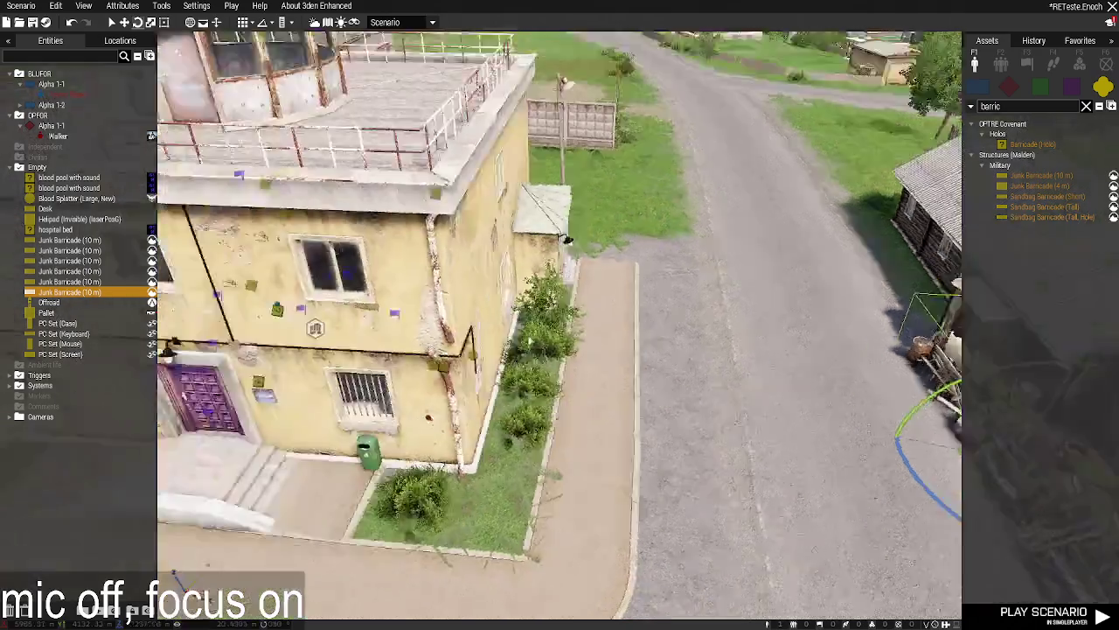
key("a")
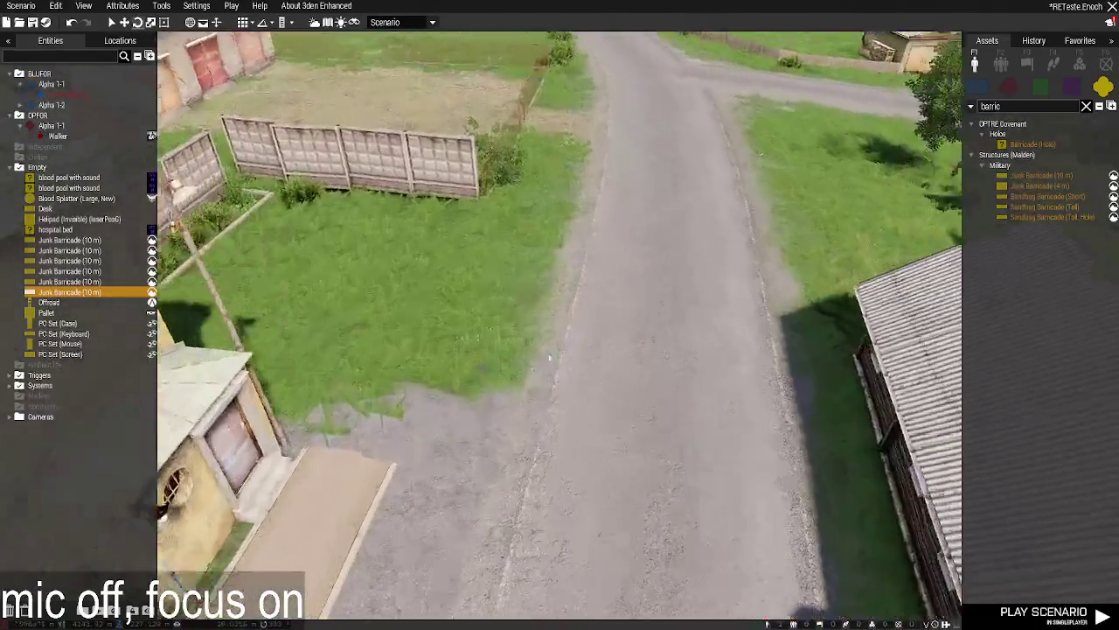
key("ctrl+v")
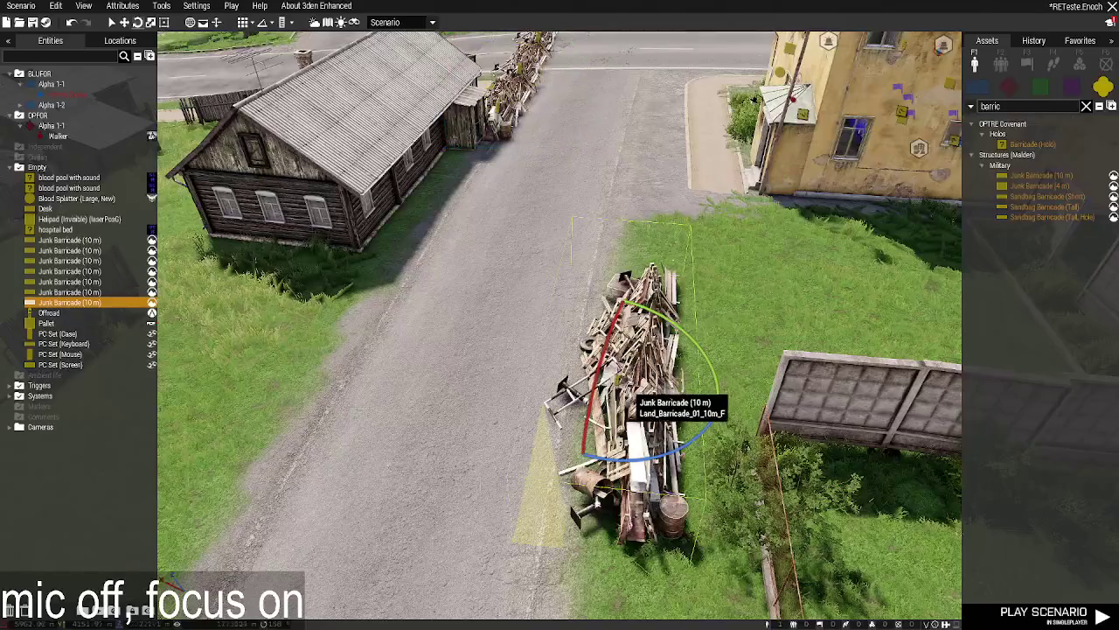
mouse_move(580, 479)
left_mouse_down()
mouse_move(606, 439)
mouse_move(639, 428)
left_mouse_up()
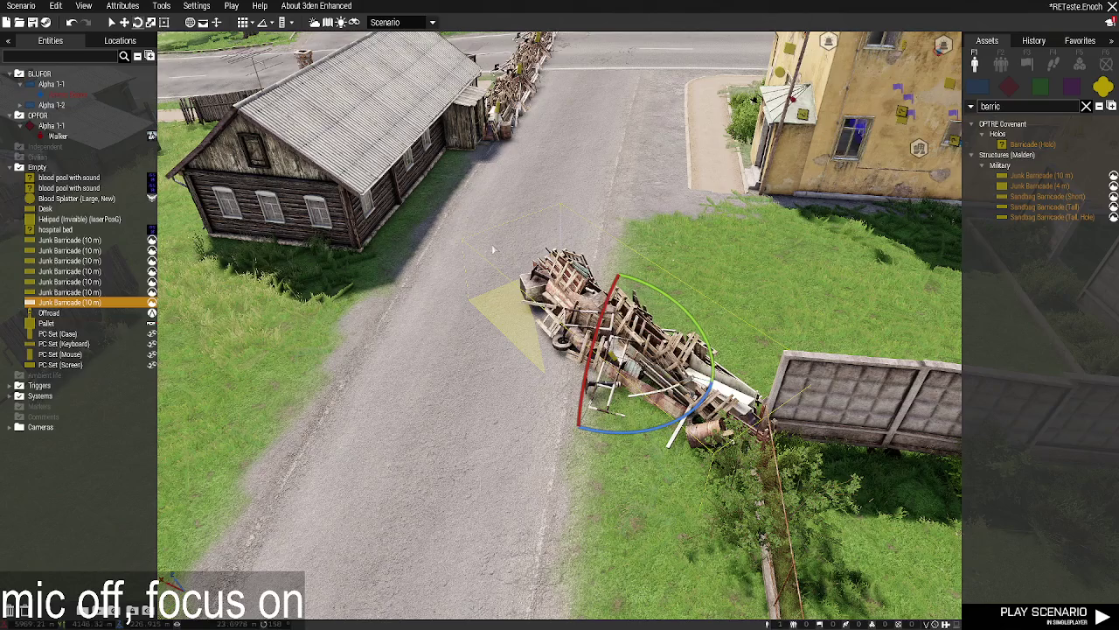
Paste more barricades up the road, in the walled yard, and along the roadside wall.
key("ctrl+v")
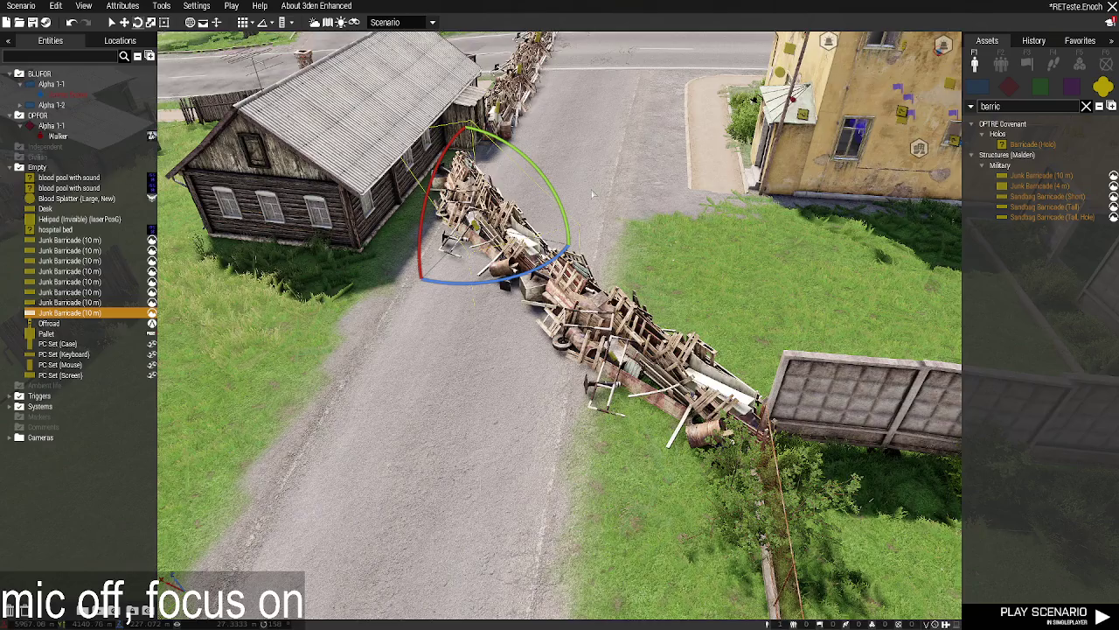
key("ctrl+v")
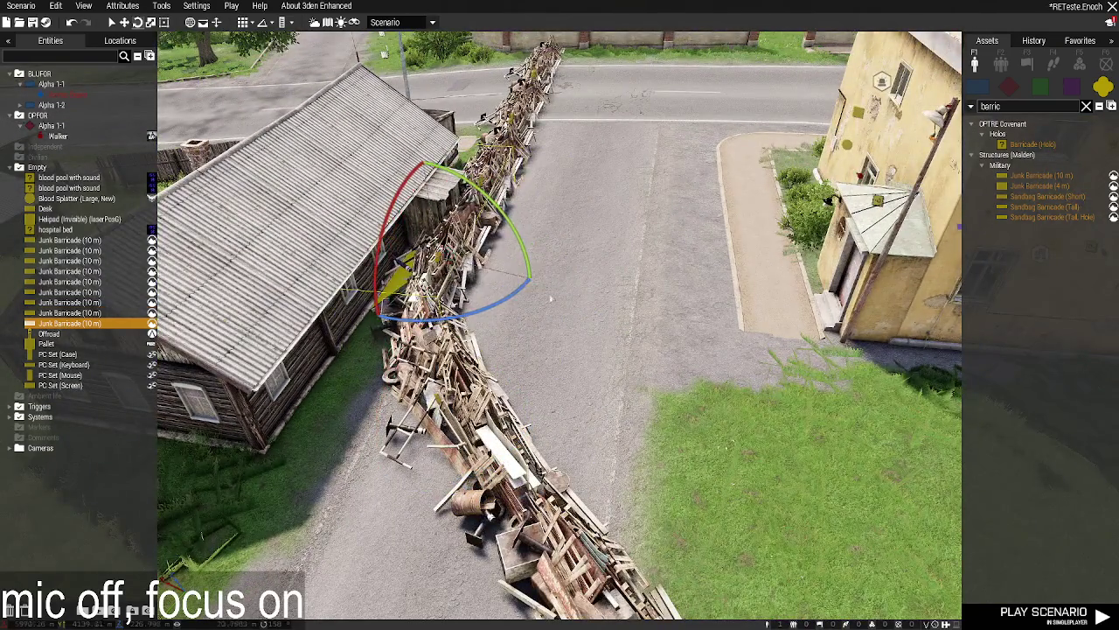
key("d")
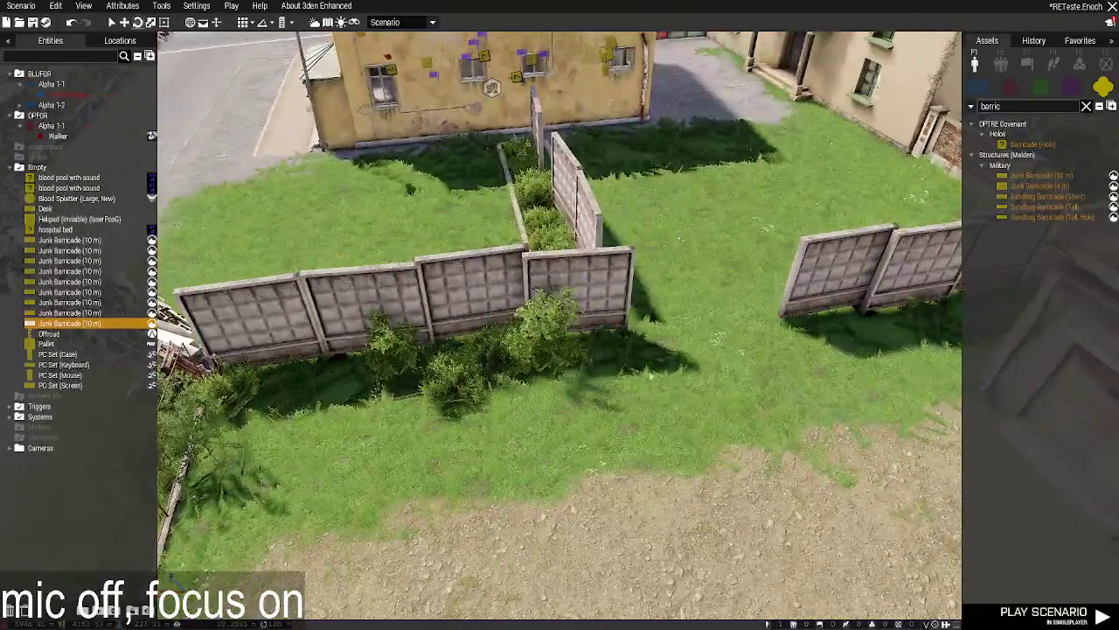
key("ctrl+v")
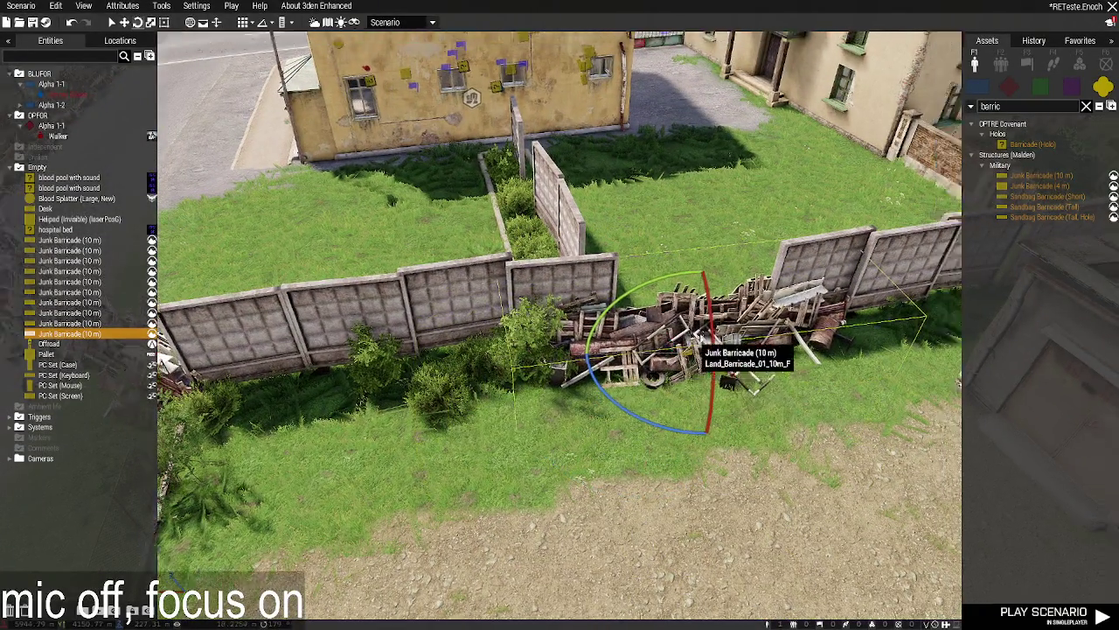
left_click_drag(699, 360, 871, 330)
key("ctrl+v")
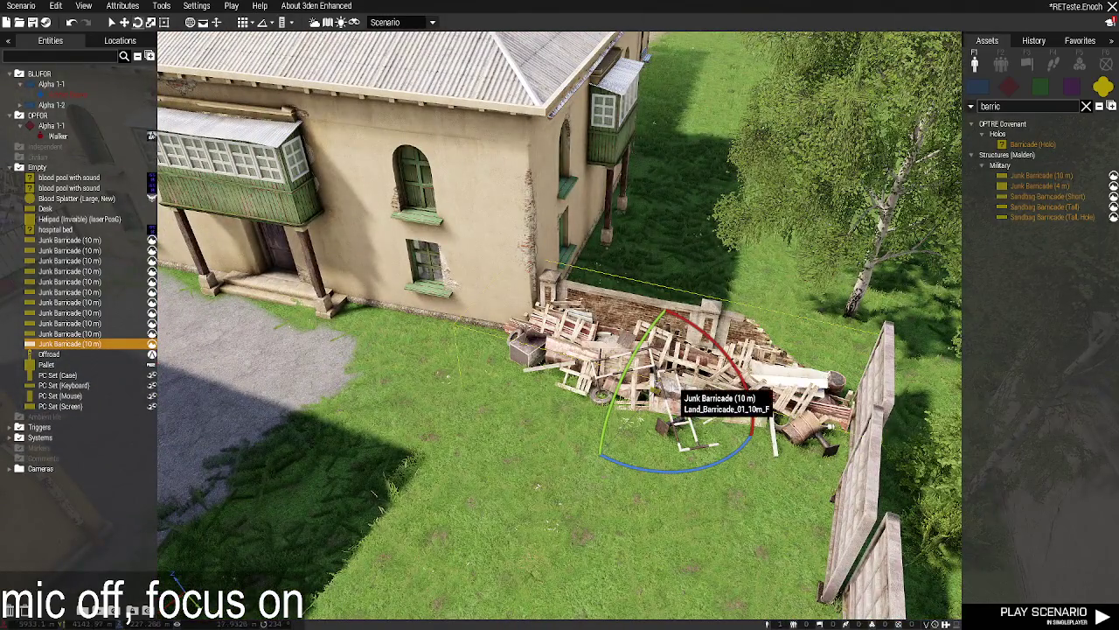
left_click_drag(699, 376, 490, 350)
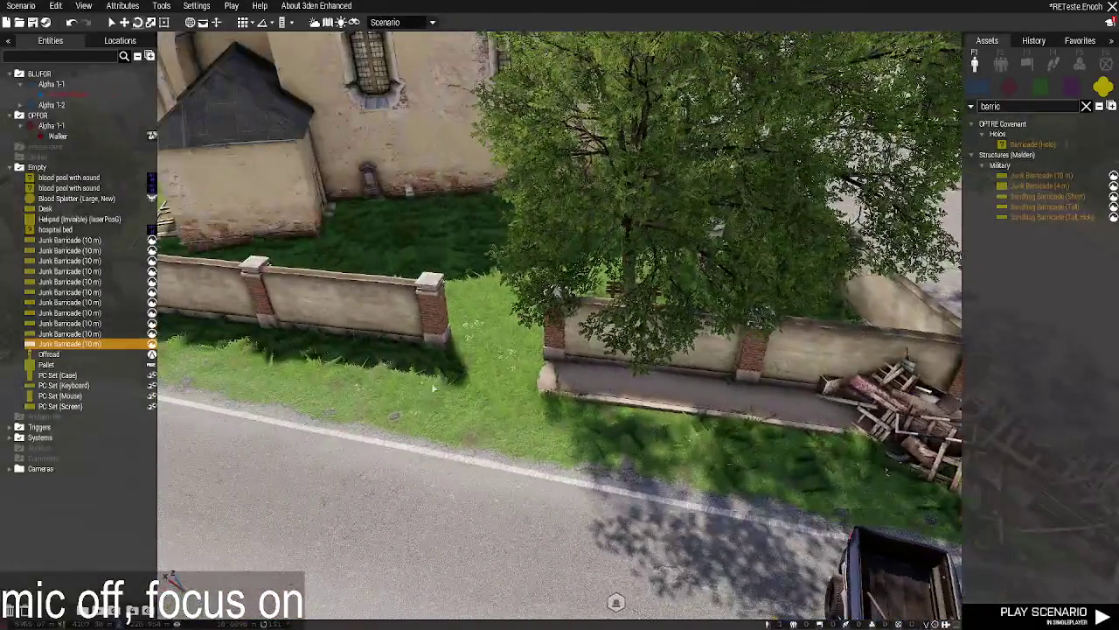
key("ctrl+v")
Fly along the street past the yellow building and police station to the church.
left_click_drag(481, 433, 621, 424)
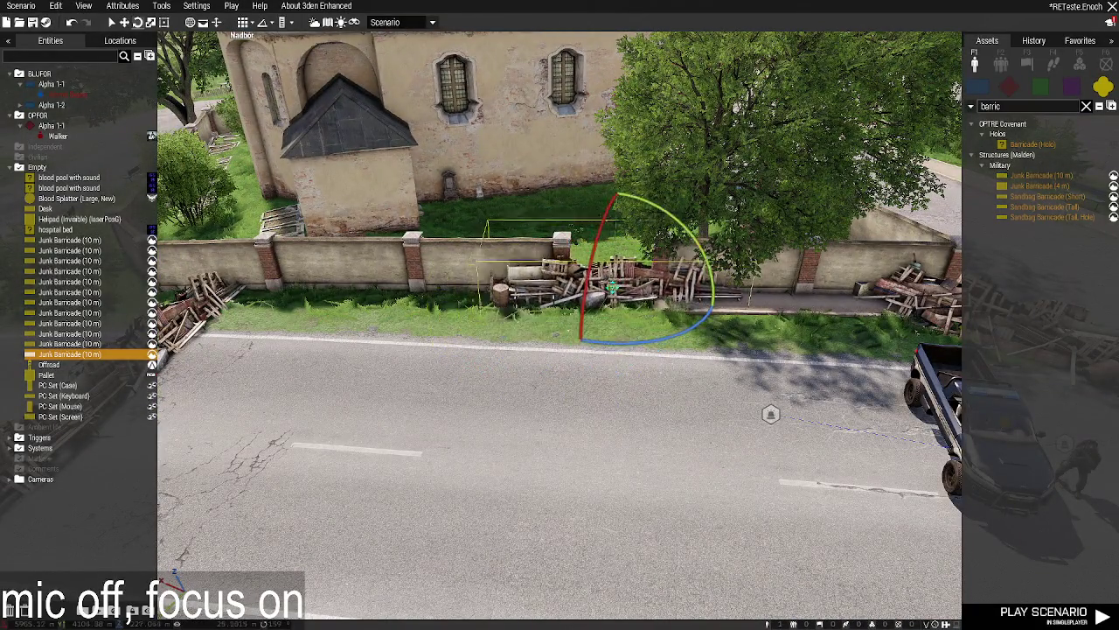
left_click_drag(613, 298, 542, 305)
key("d")
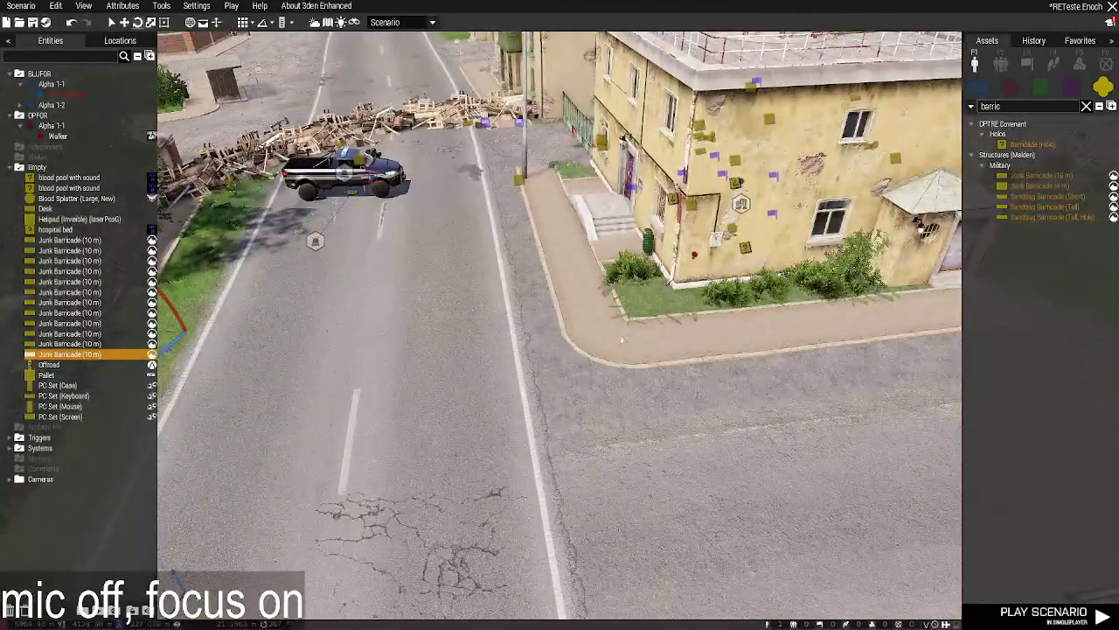
key("s")
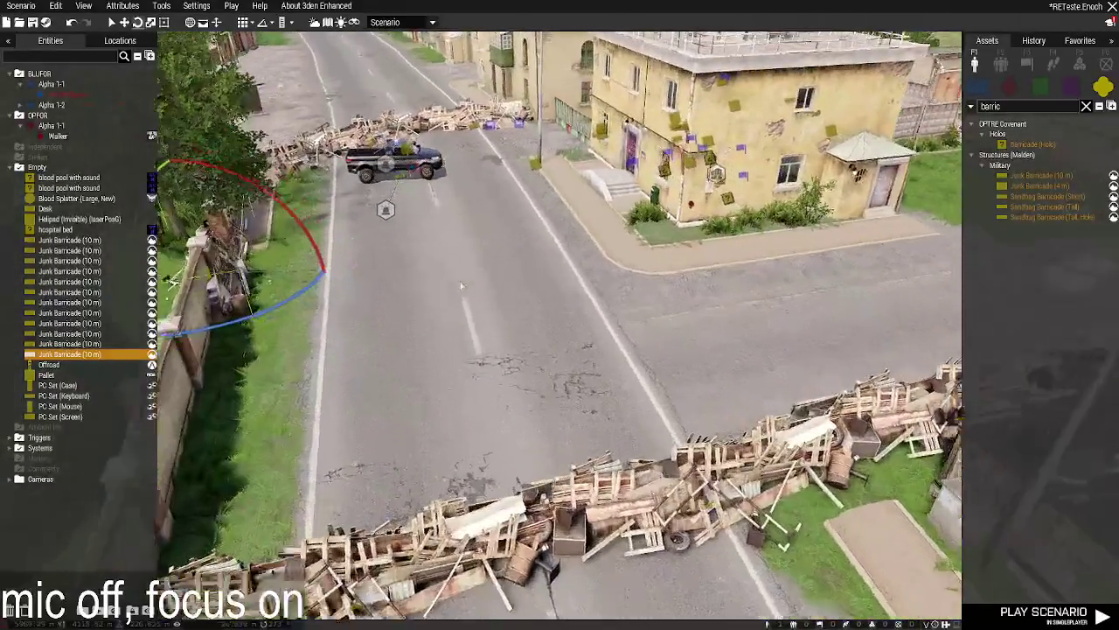
key("w")
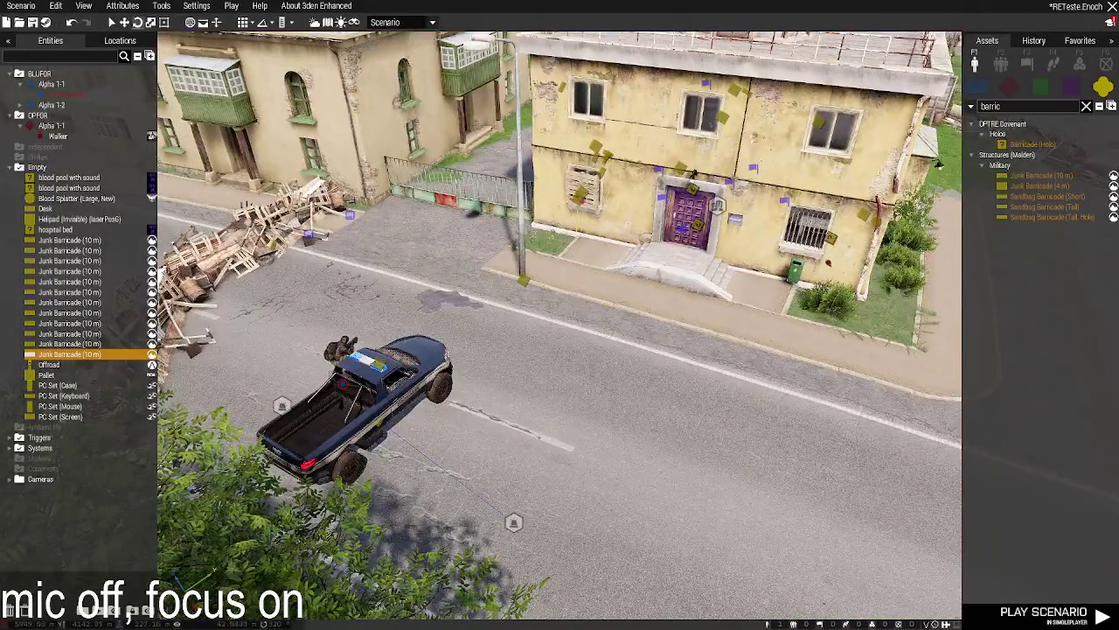
key("a")
key("w")
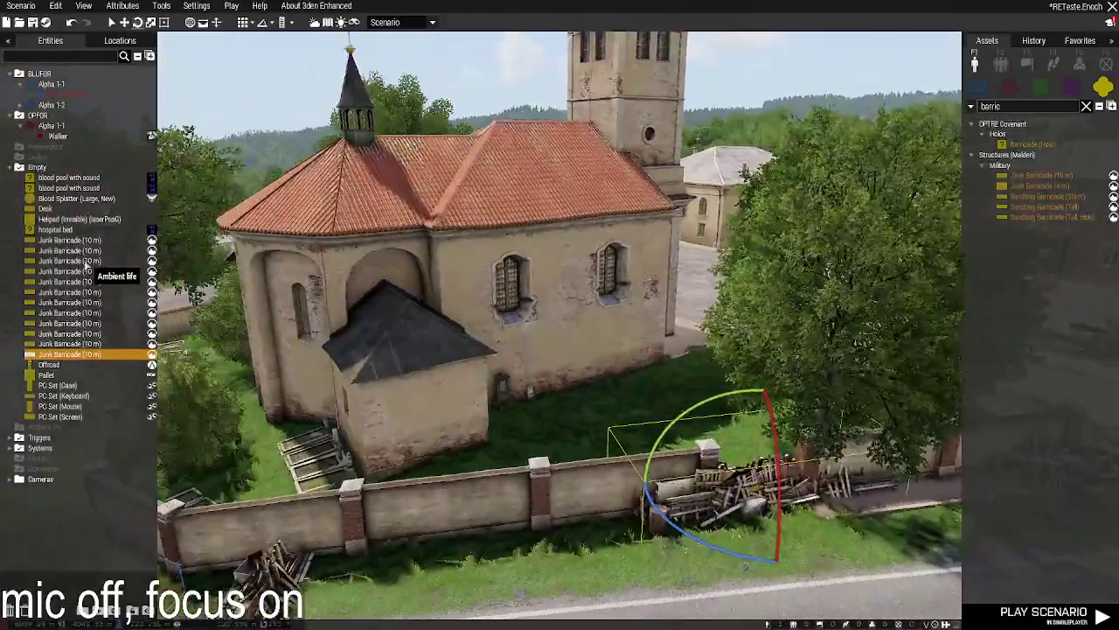
key("w")
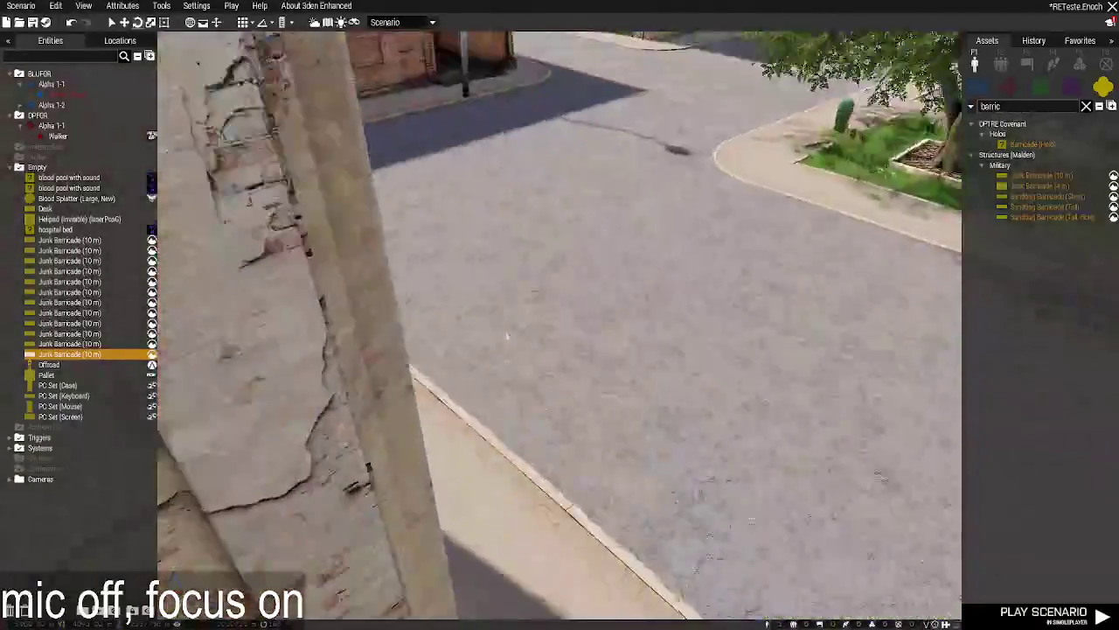
key("w")
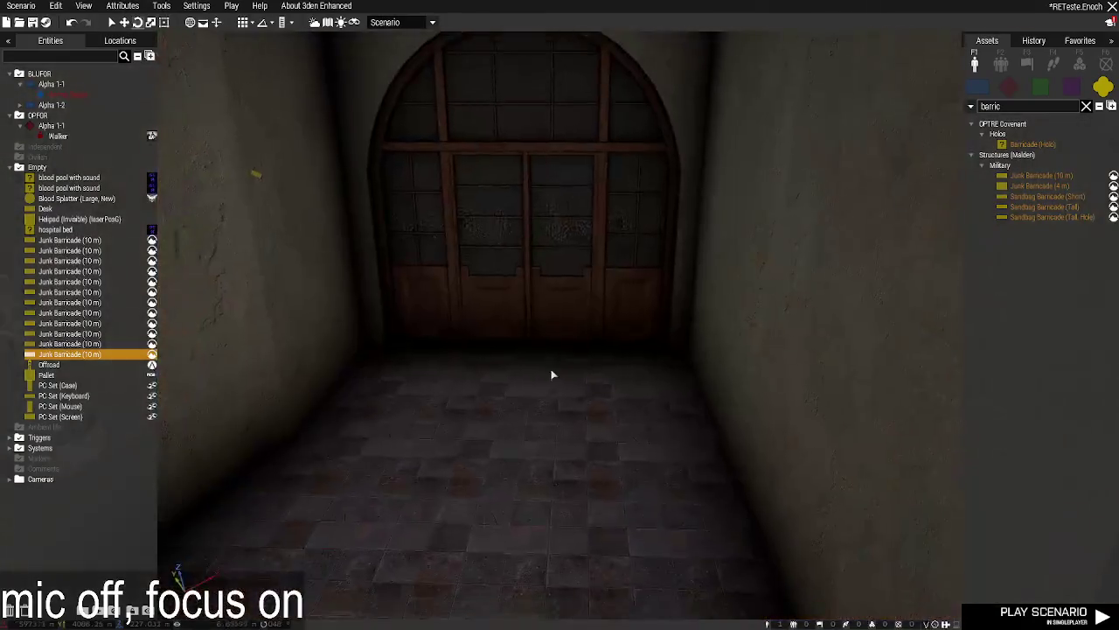
key("w")
key("f")
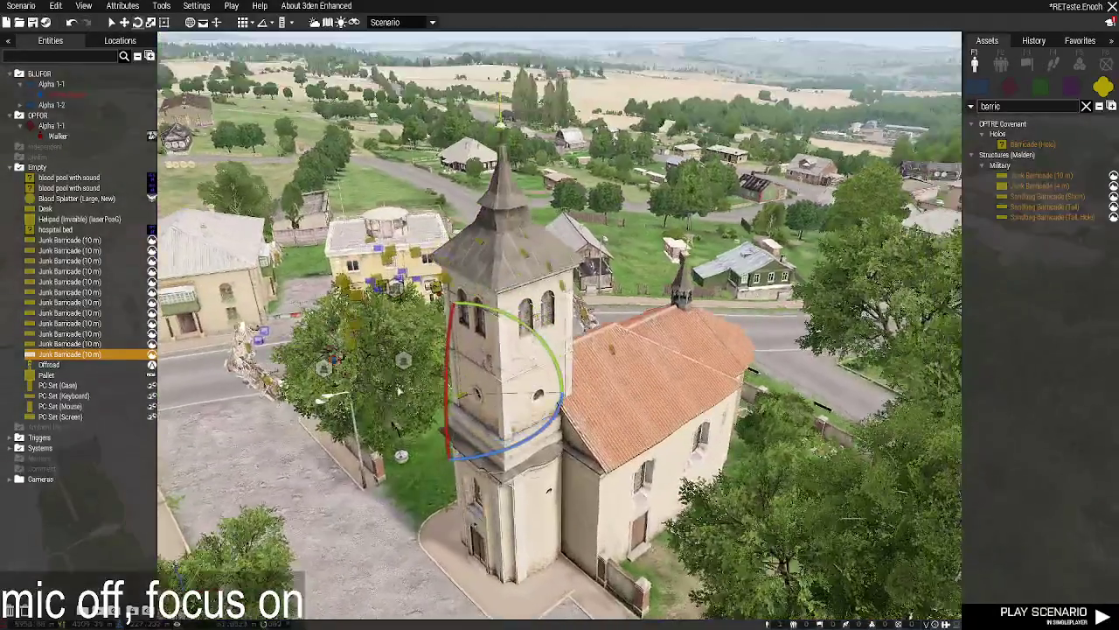
key("a")
key("w")
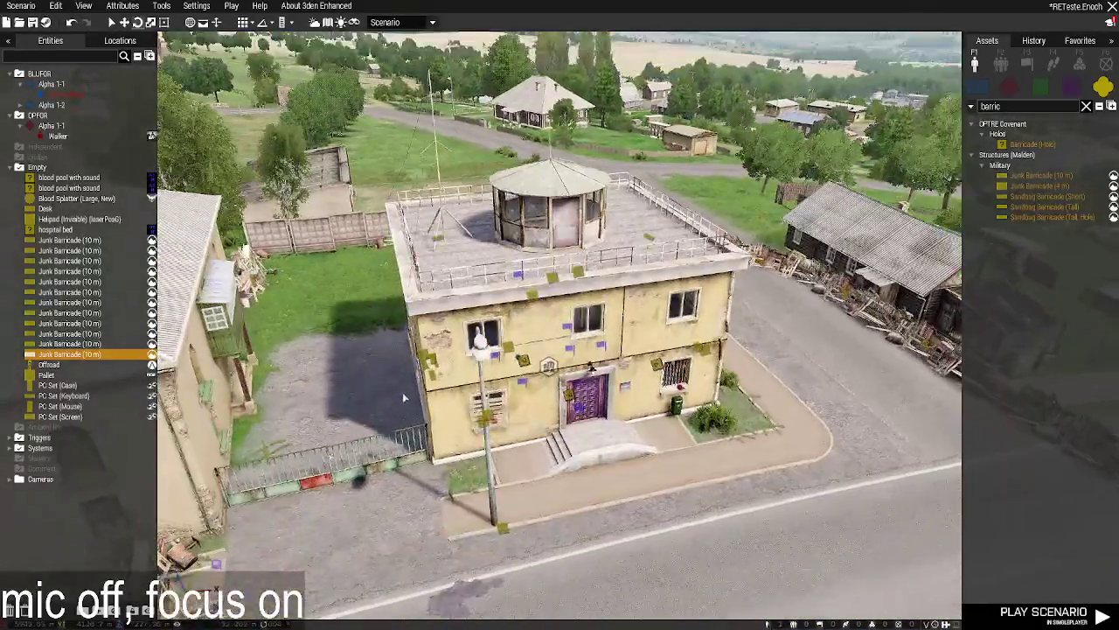
key("f")
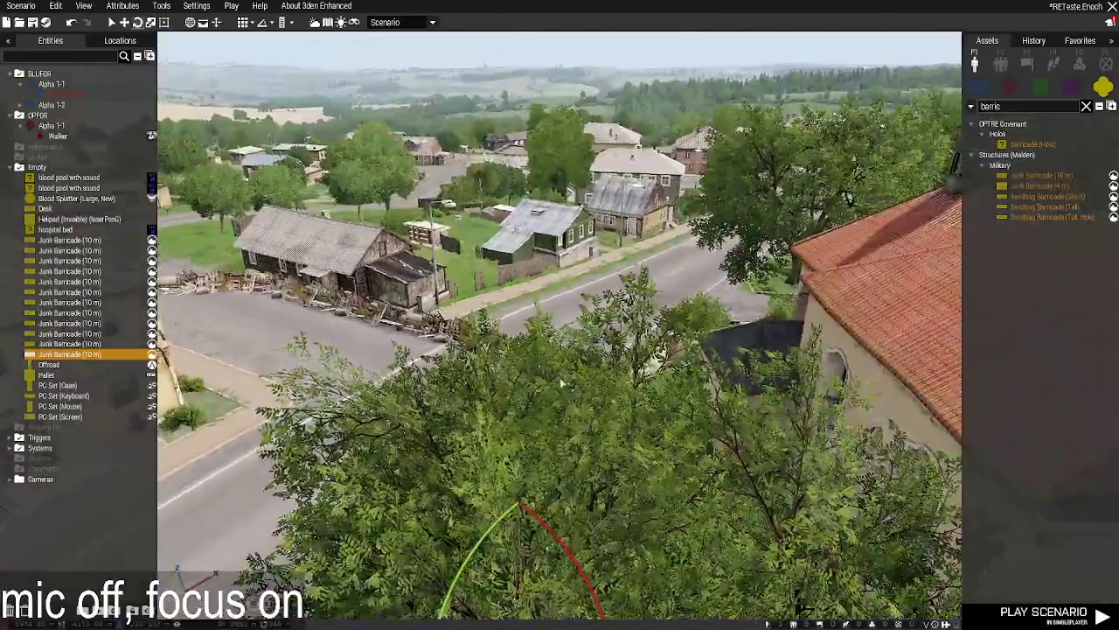
key("f")
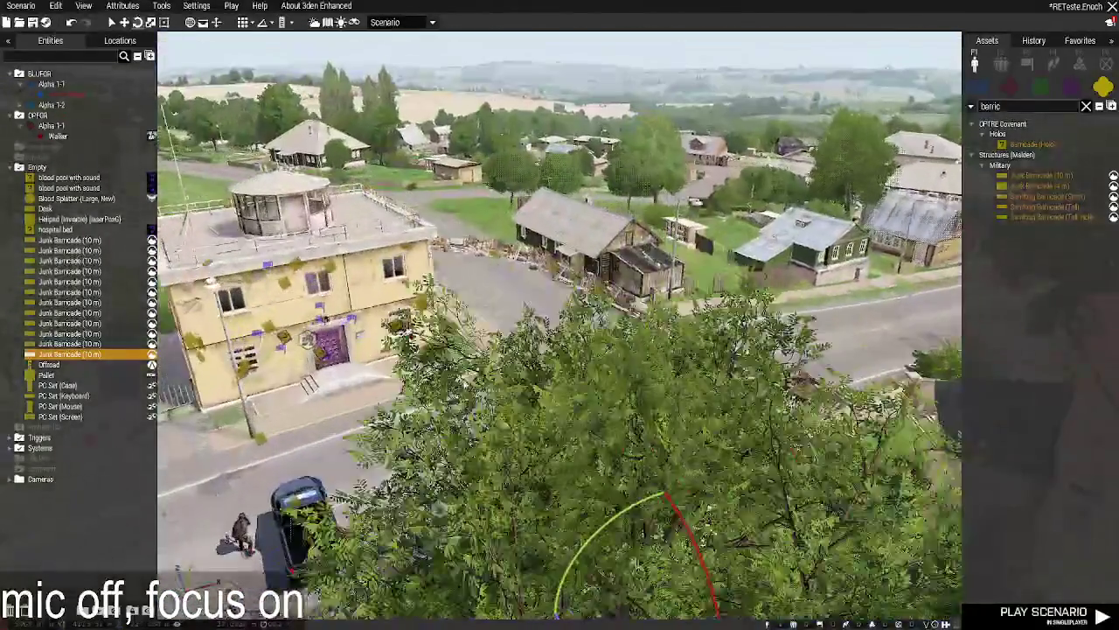
key("w")
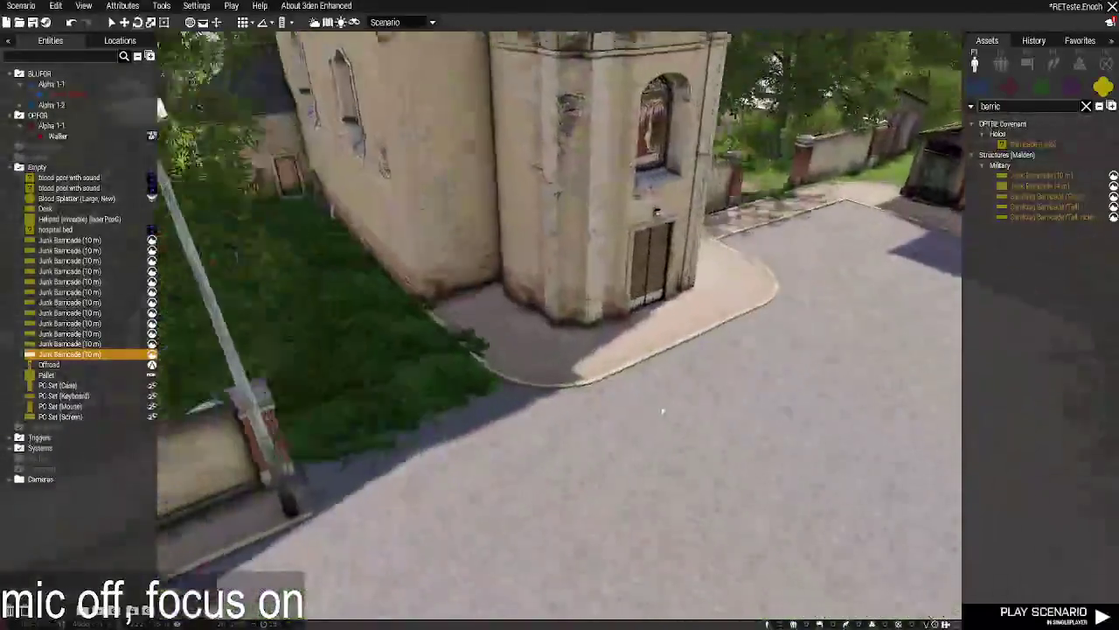
key("w")
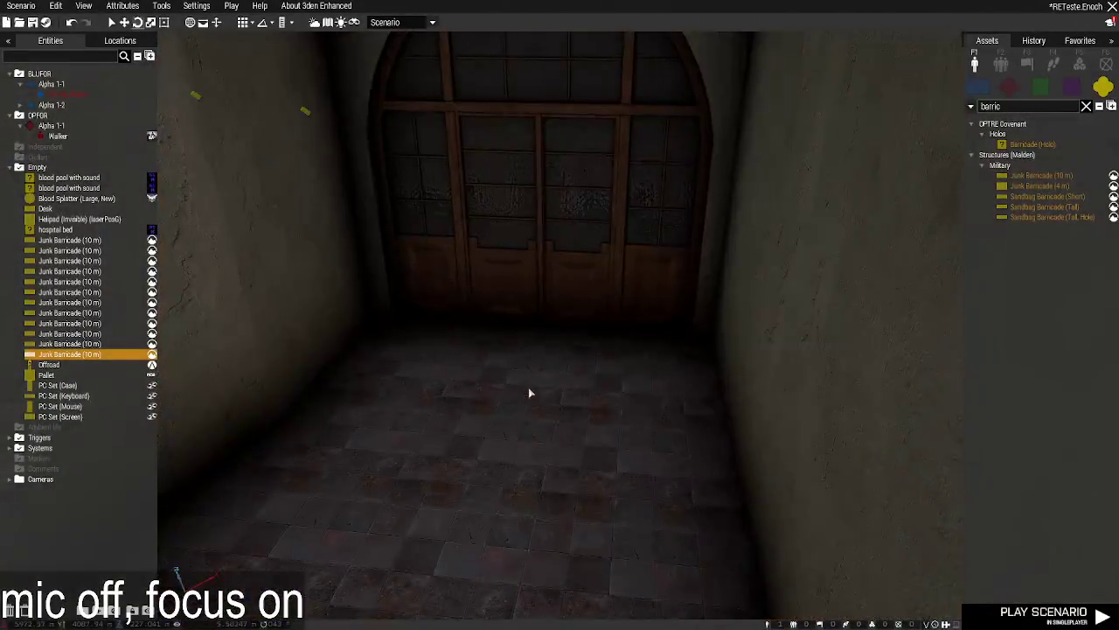
key("w")
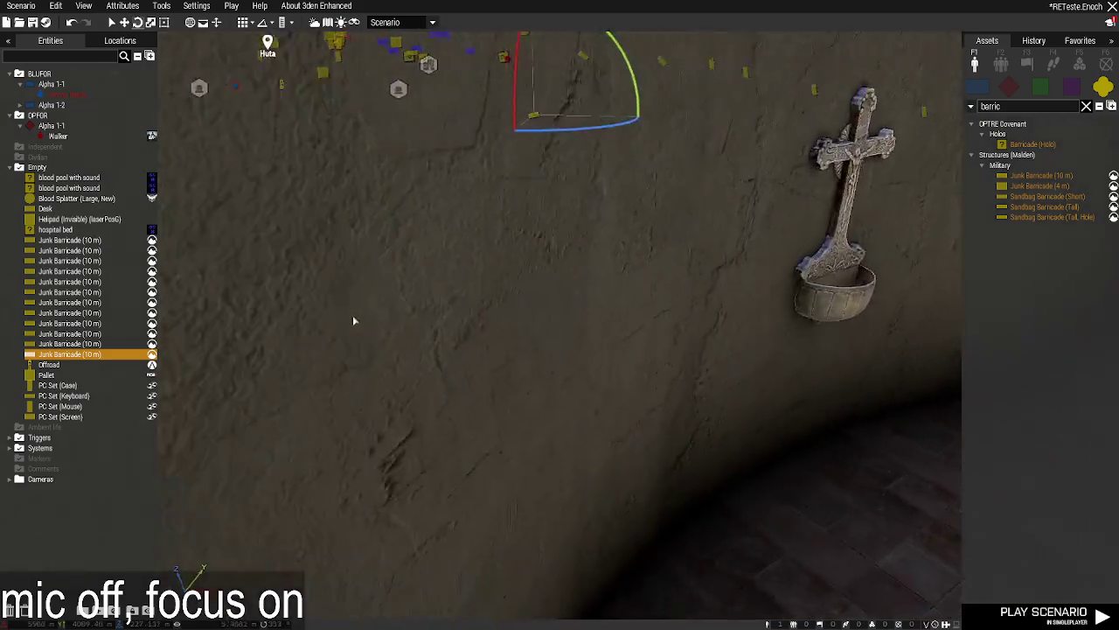
key("s")
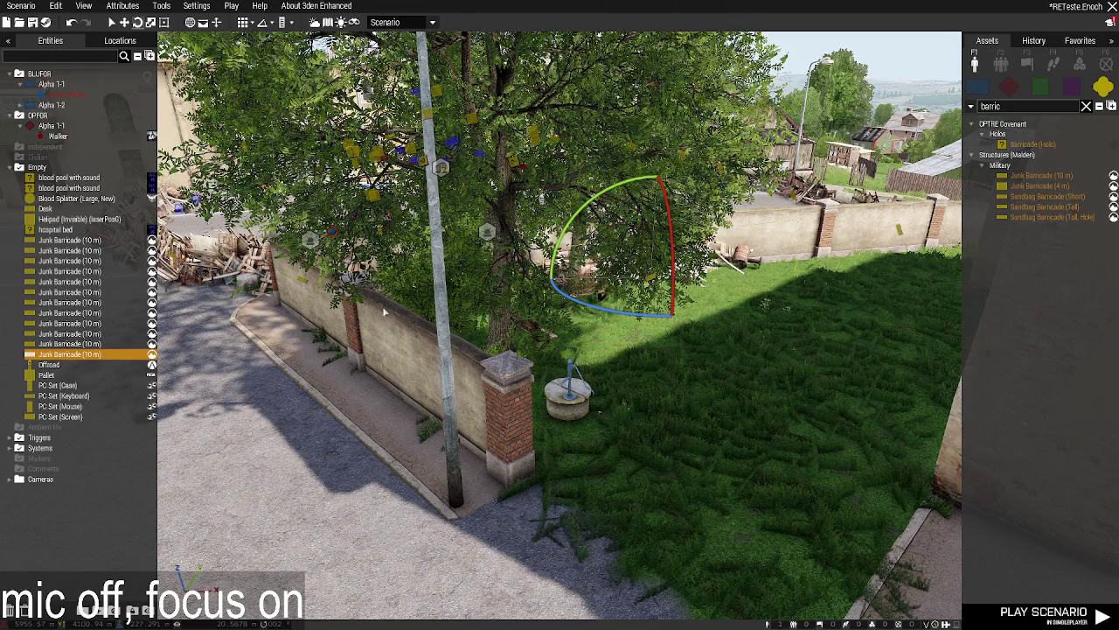
Set the environment start time to 02:59:00 and the time multiplier to 0.7x.
left_click(313, 22)
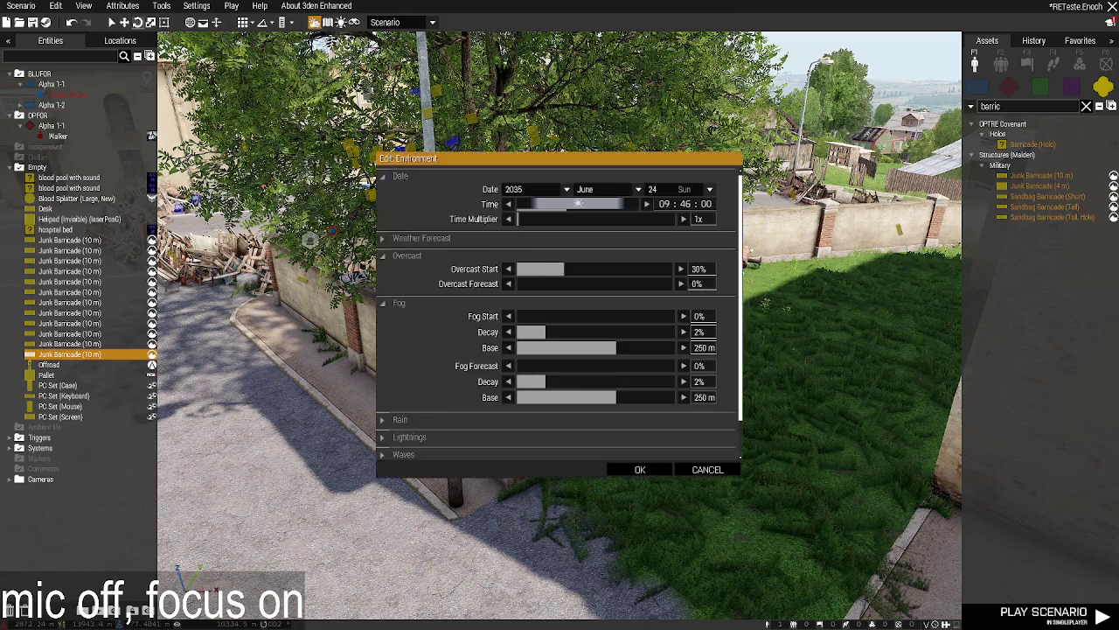
left_click(530, 209)
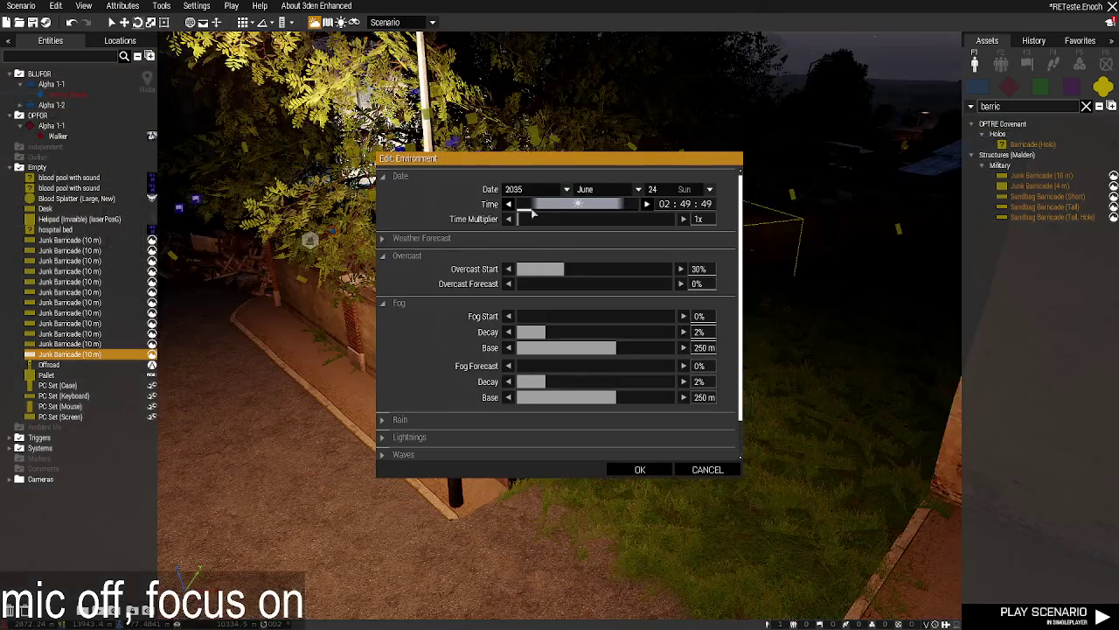
left_click(683, 205)
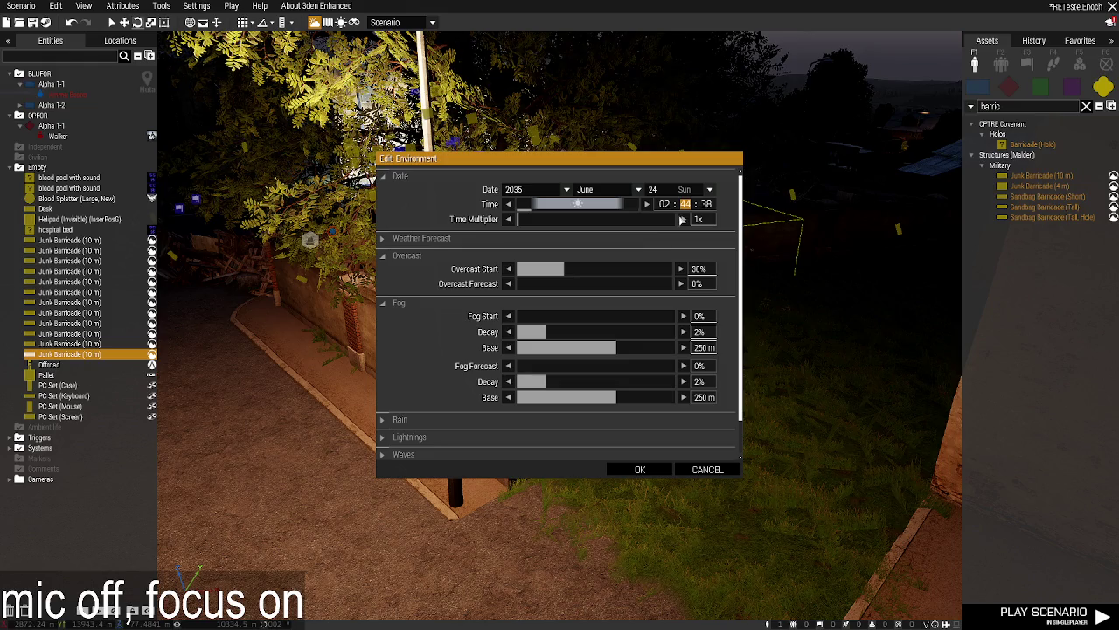
type("59")
left_click(701, 205)
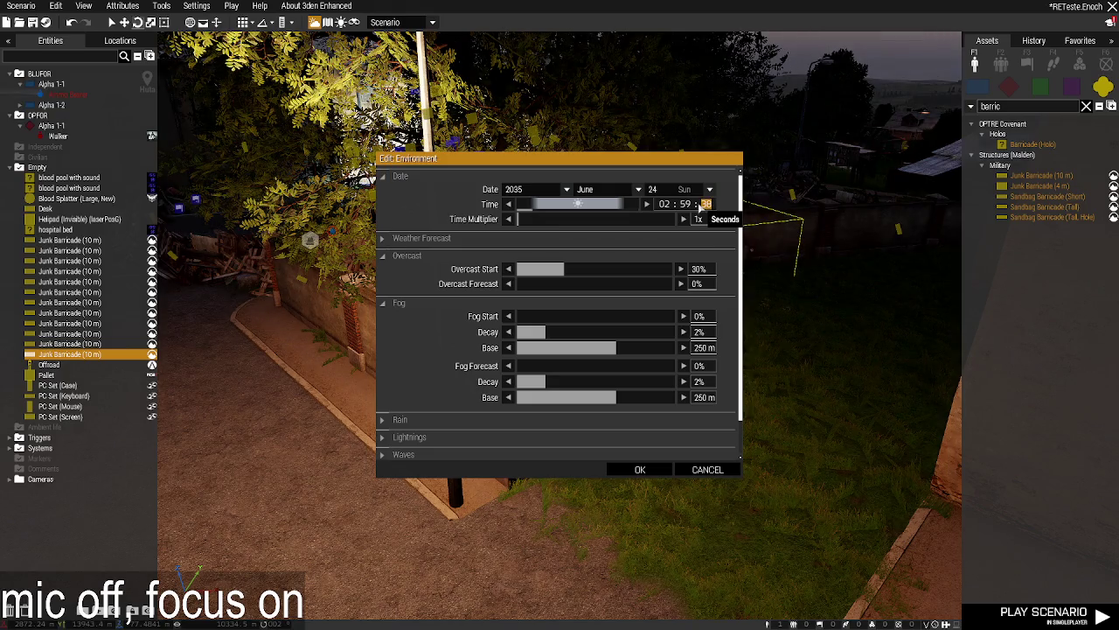
type("0")
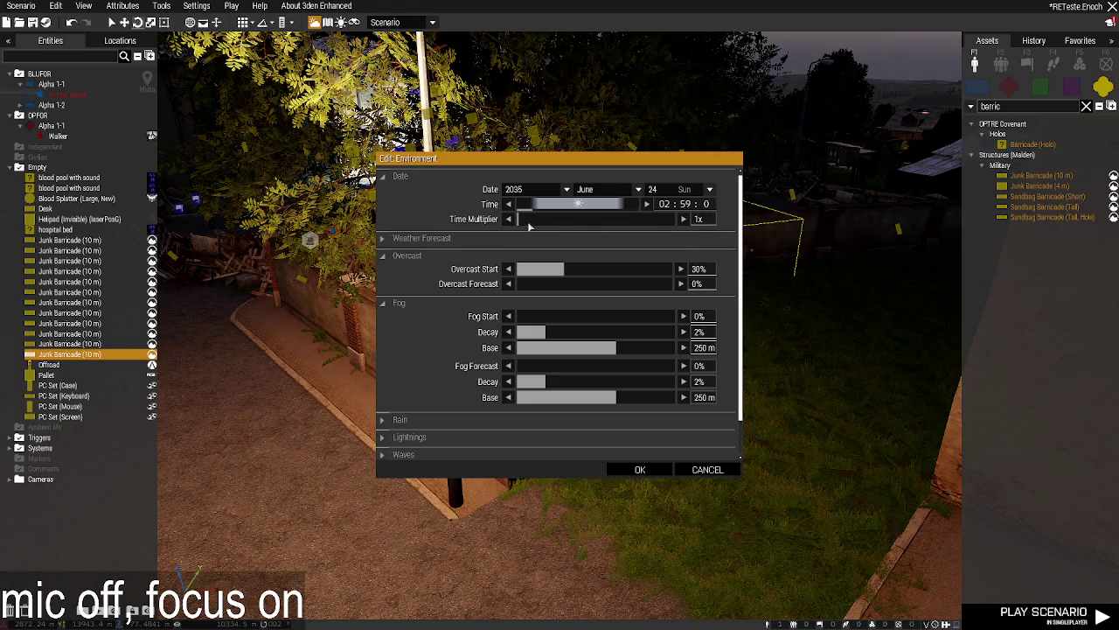
left_click(508, 218)
left_click(509, 218)
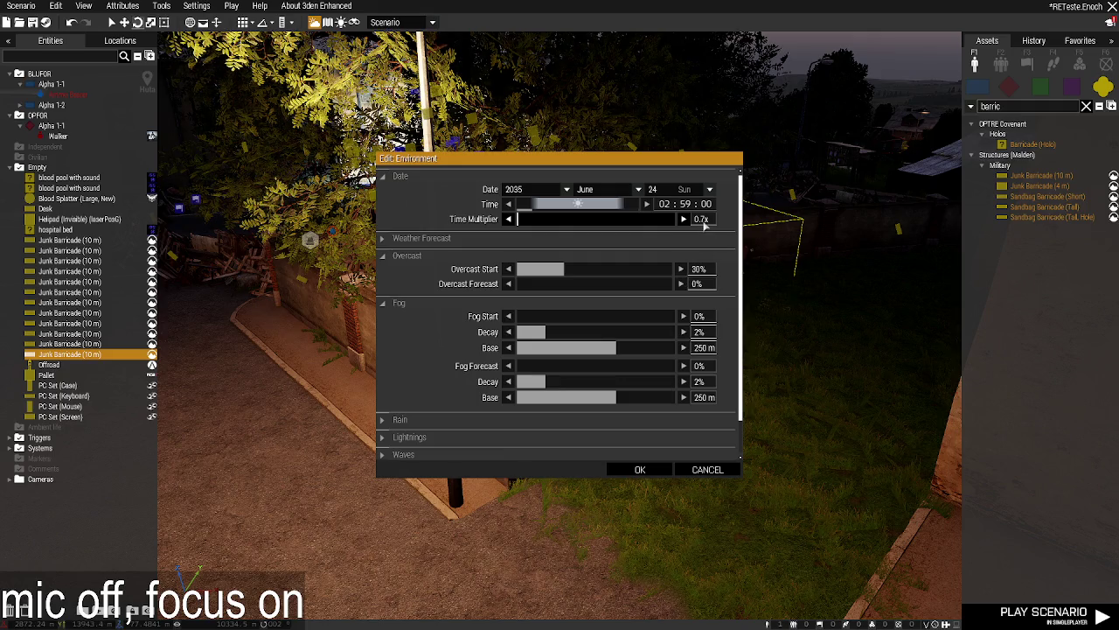
left_click(640, 470)
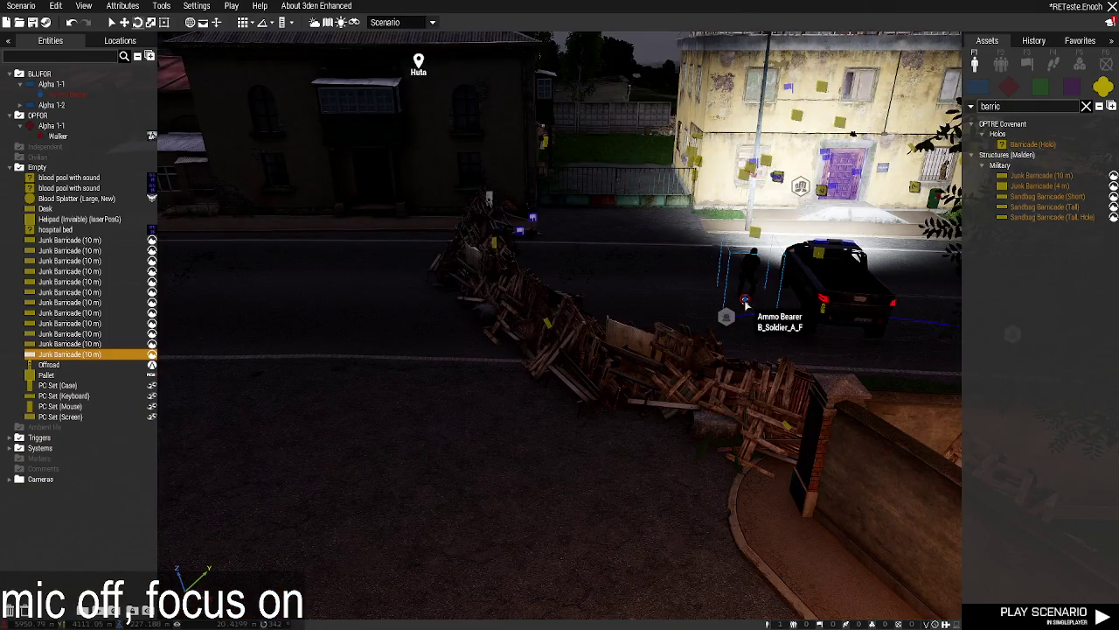
Open the Ammo Bearer's loadout in ACE Arsenal and remove his rifle and backpack.
right_click(746, 300)
mouse_move(775, 530)
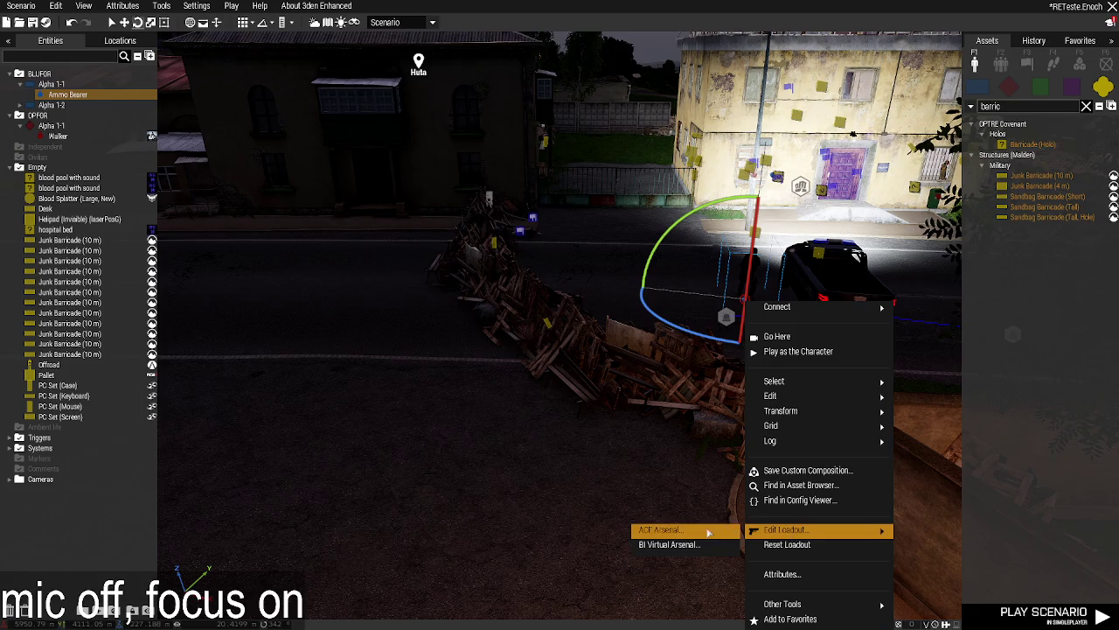
left_click(691, 530)
scroll(201, 188, "up", 10)
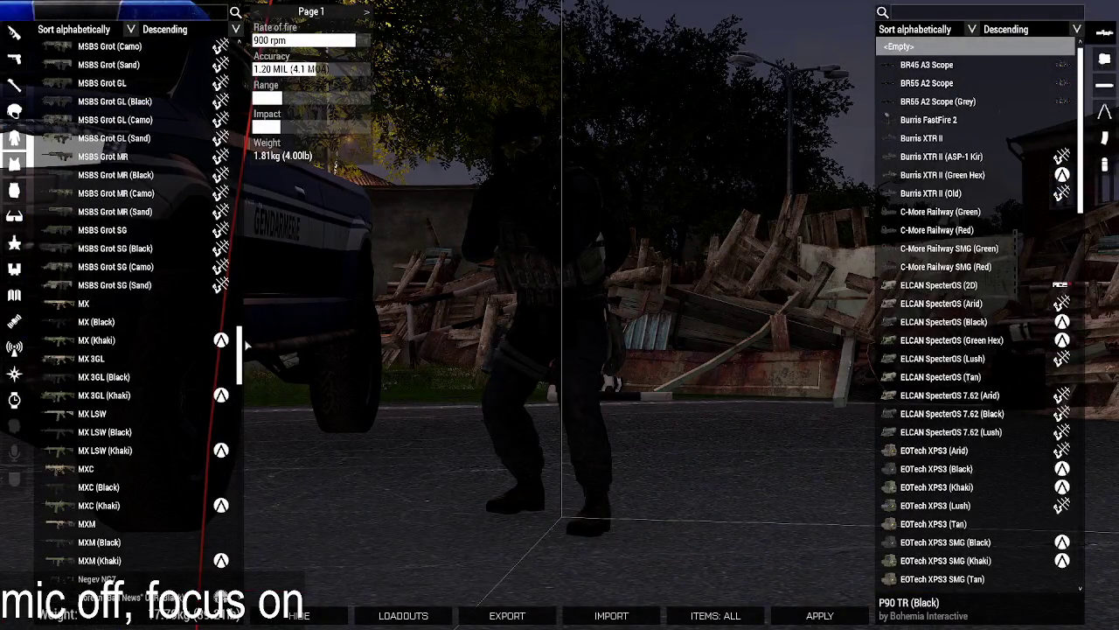
scroll(218, 131, "up", 15)
left_click(218, 42)
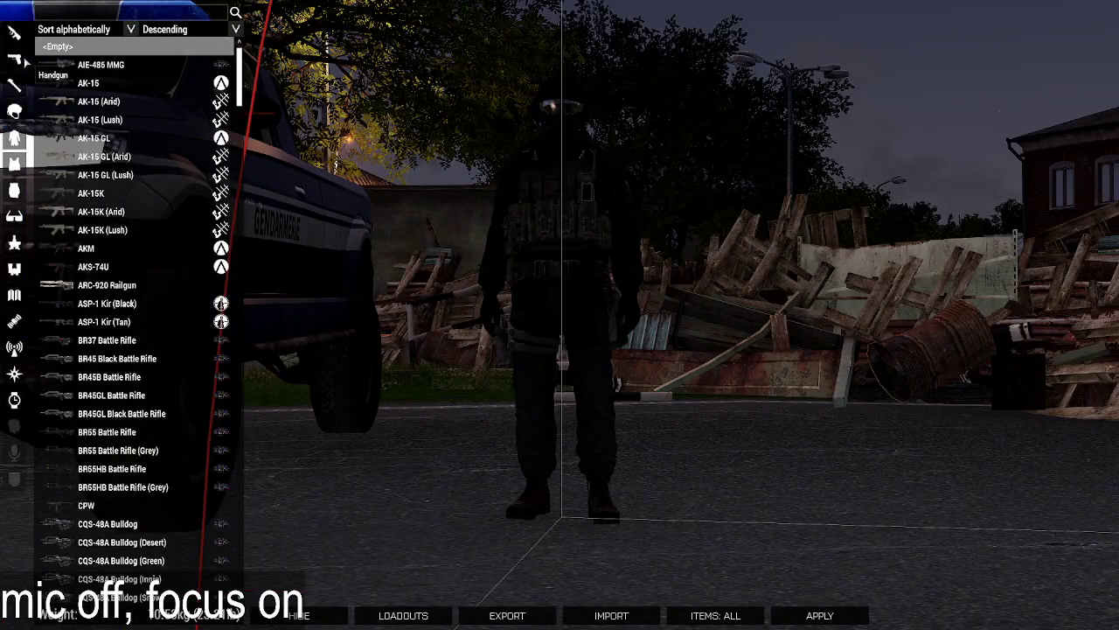
left_click_drag(350, 202, 646, 256)
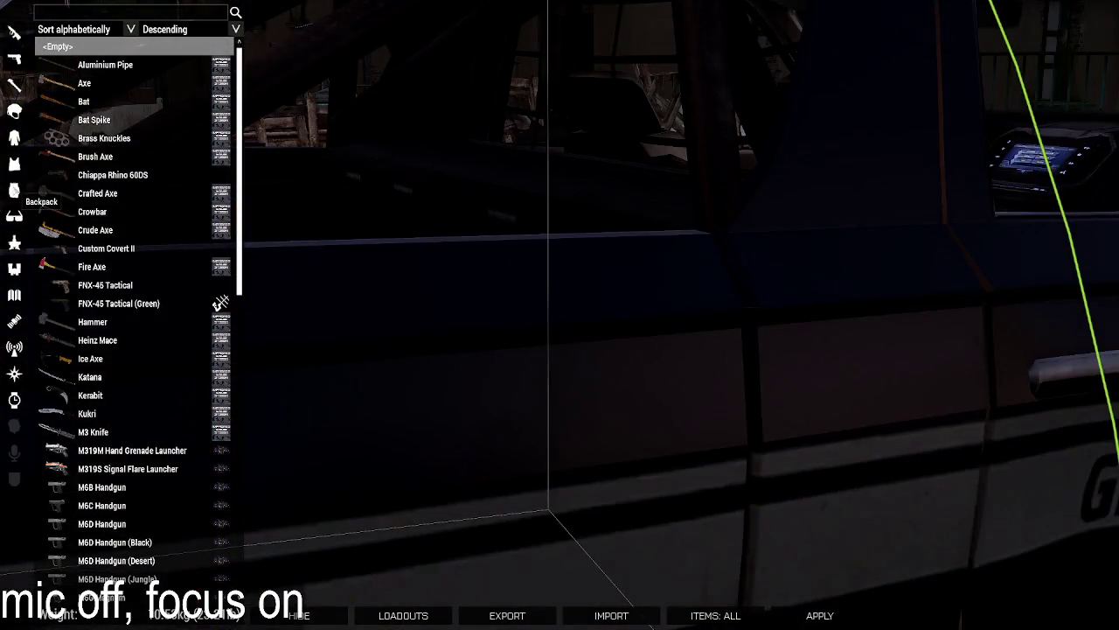
left_click(14, 190)
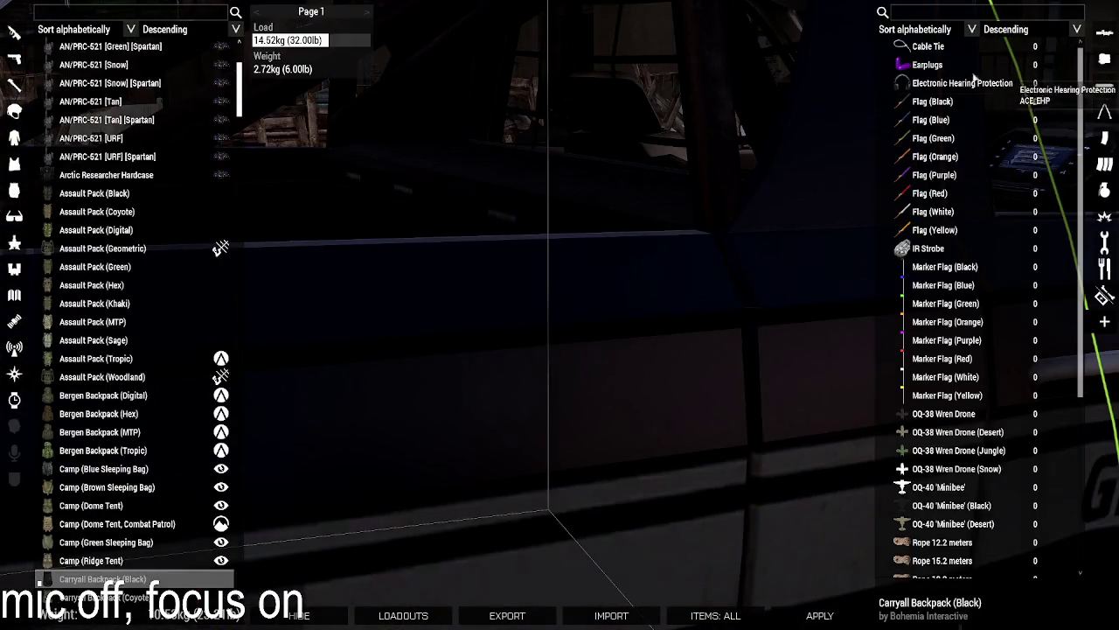
scroll(120, 131, "up", 5)
left_click(98, 47)
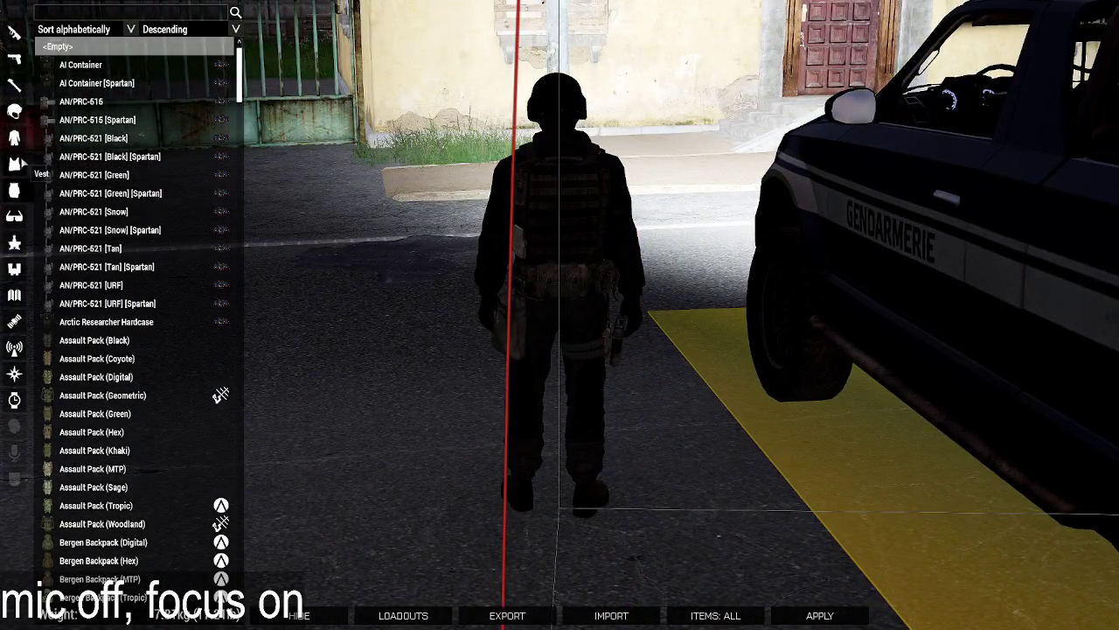
Equip the P99 (Black) as the soldier's handgun.
left_click(18, 164)
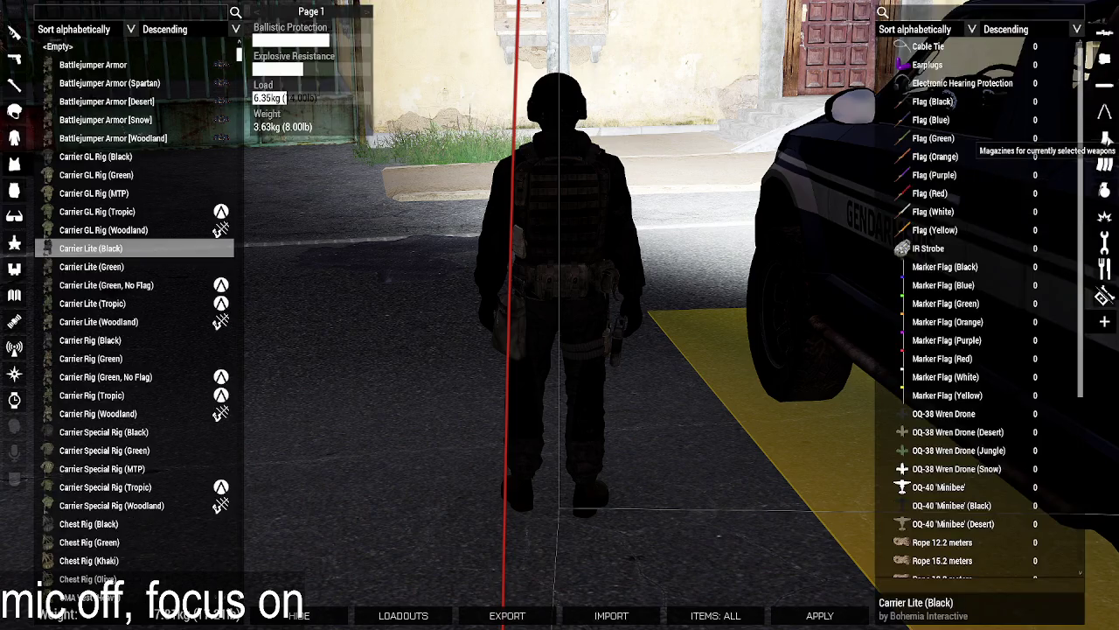
left_click(14, 85)
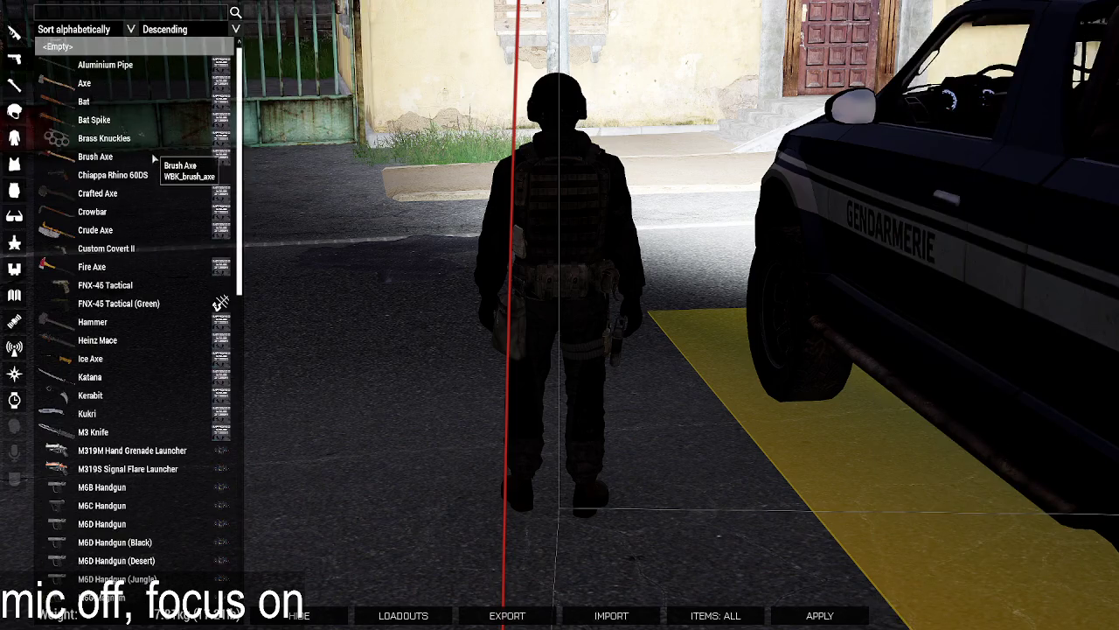
scroll(152, 157, "down", 2)
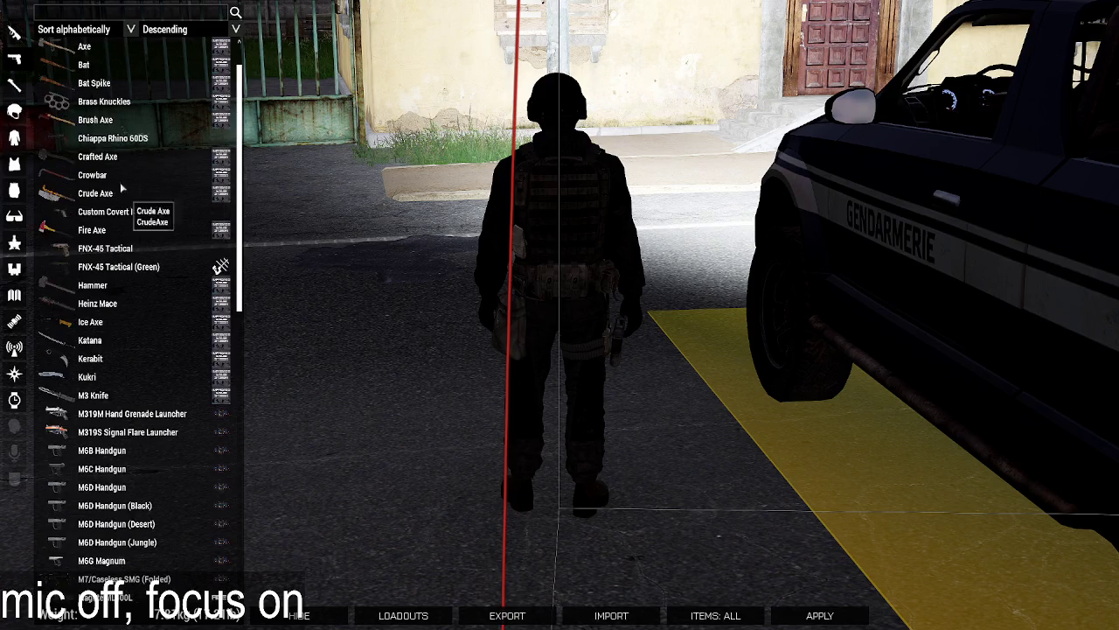
left_click(122, 138)
scroll(175, 262, "down", 8)
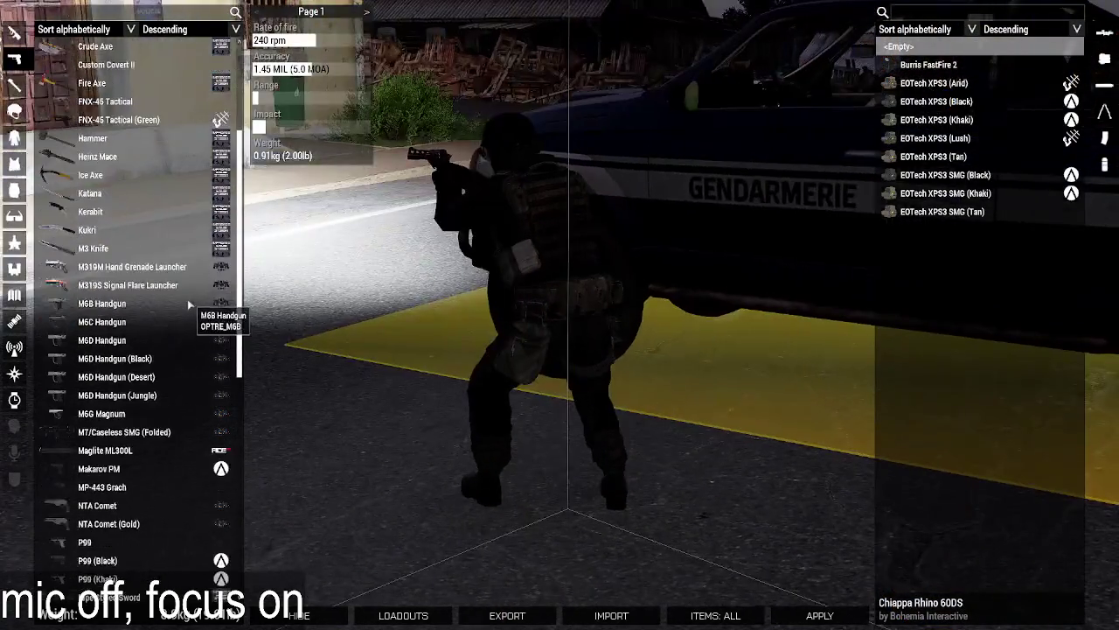
scroll(179, 324, "down", 6)
scroll(149, 363, "down", 8)
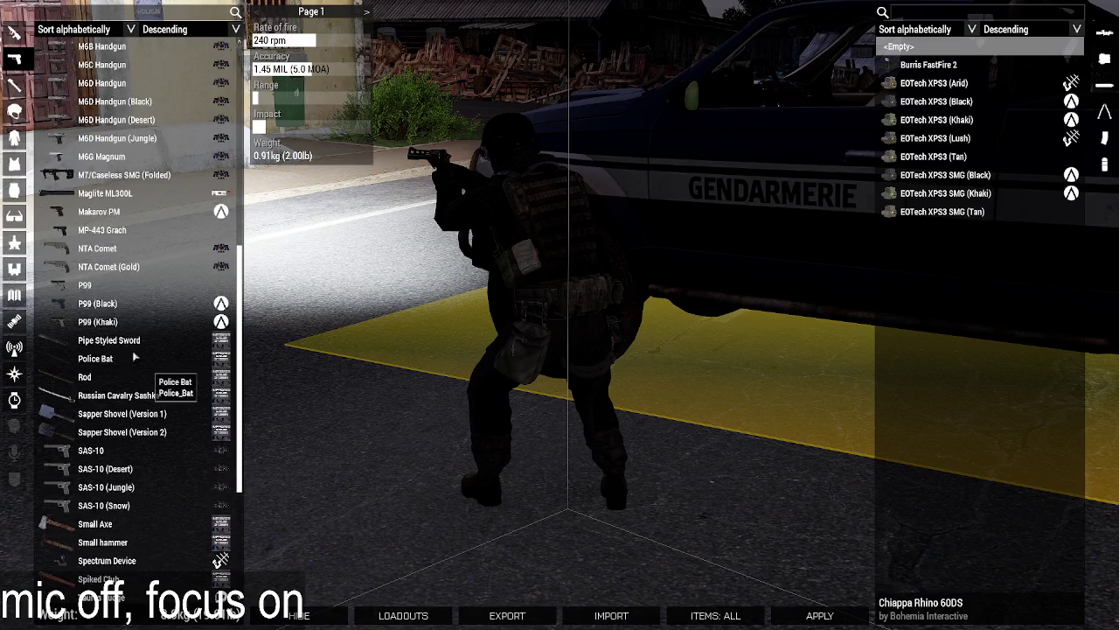
left_click(145, 303)
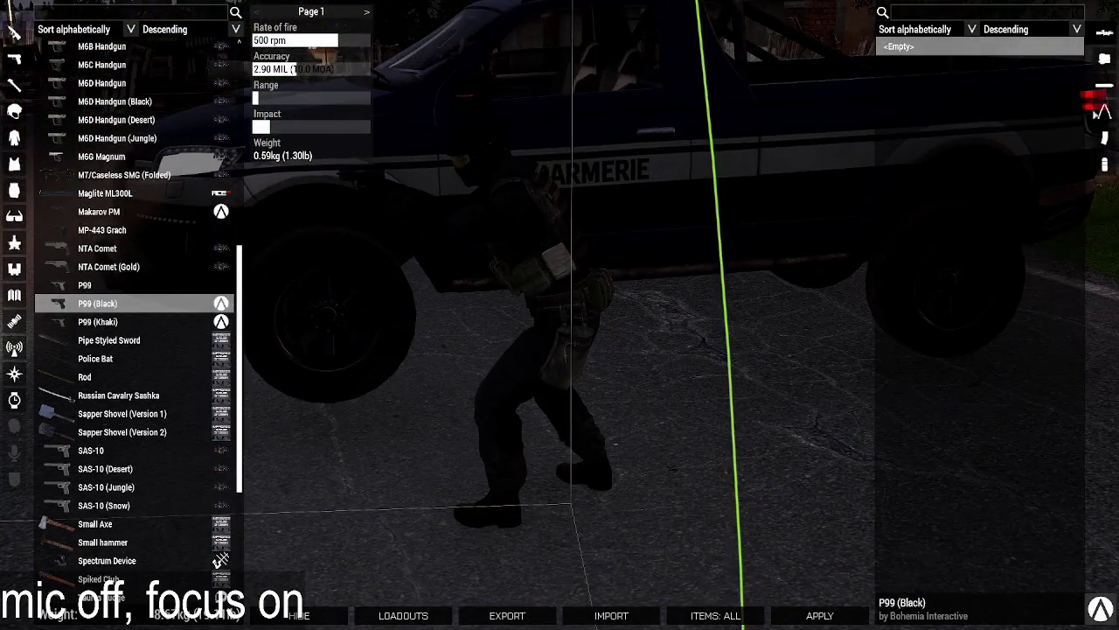
Add one 9 mm 17Rnd Mag to the vest and apply the loadout.
left_click(1097, 110)
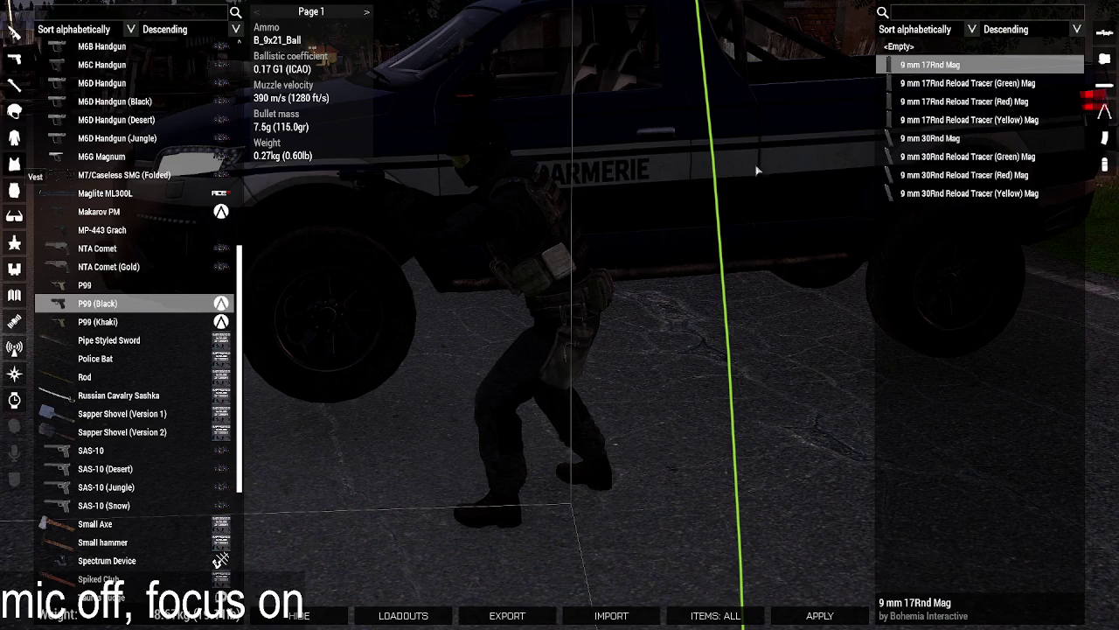
left_click(14, 163)
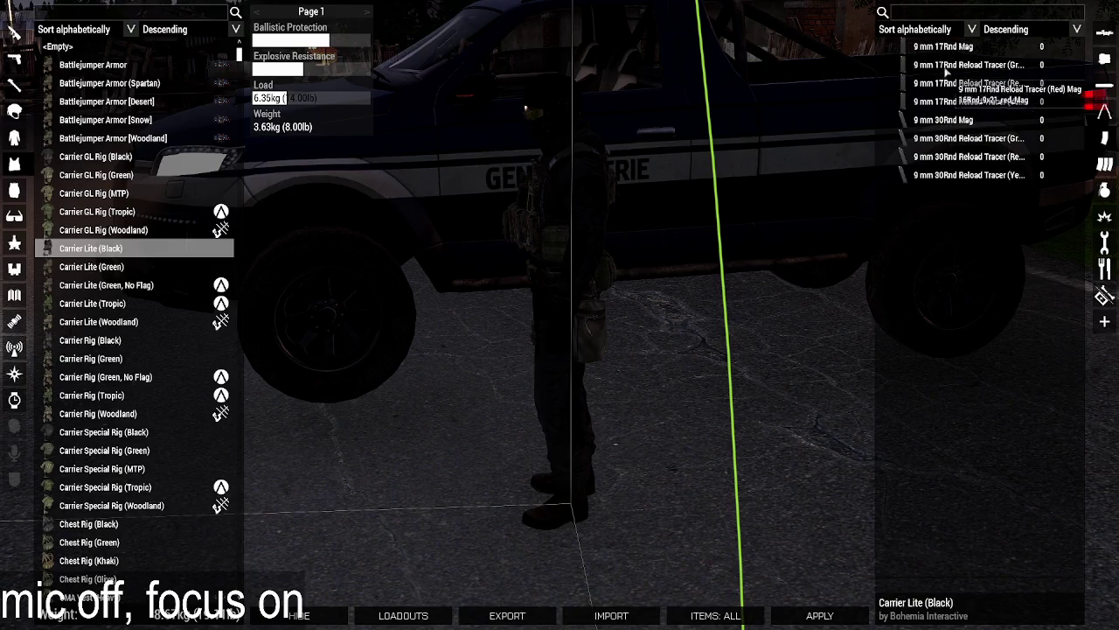
left_click(945, 47)
left_click(1076, 46)
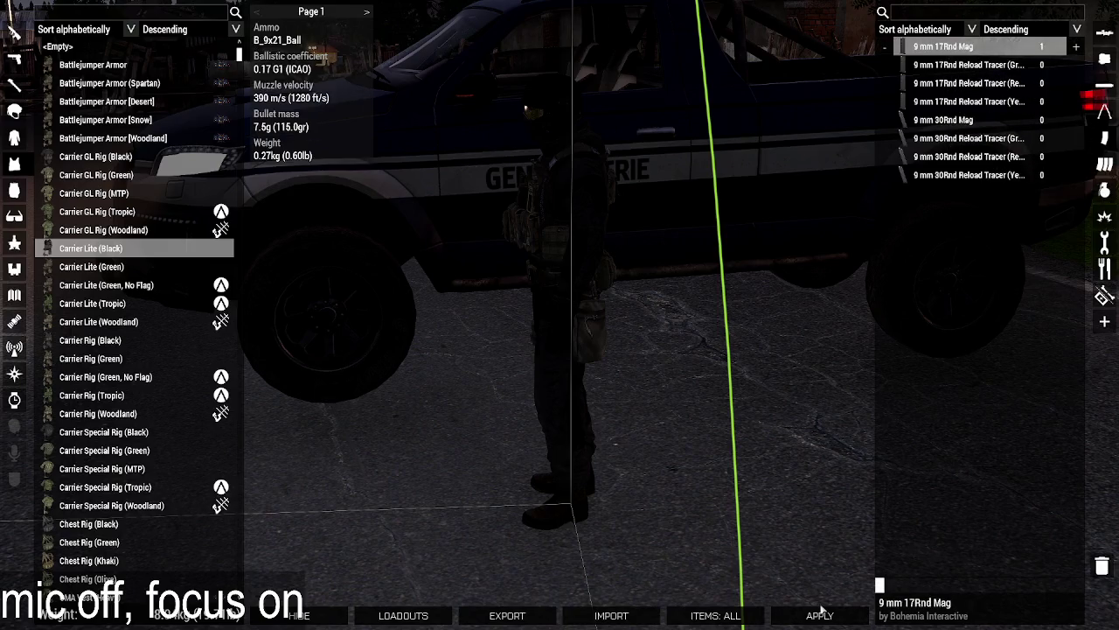
left_click(820, 614)
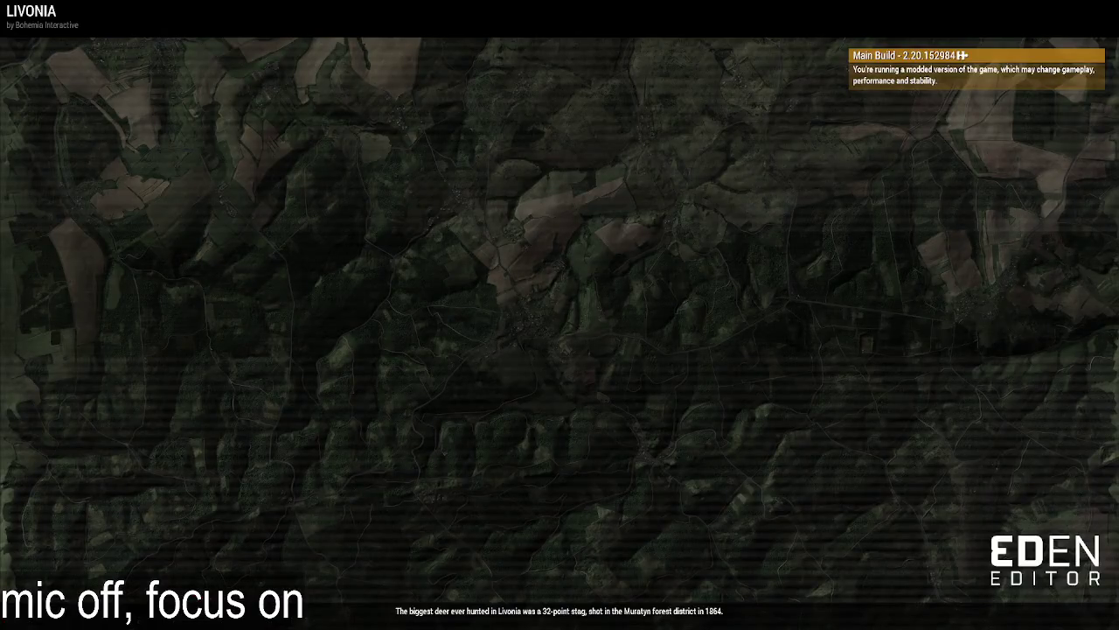